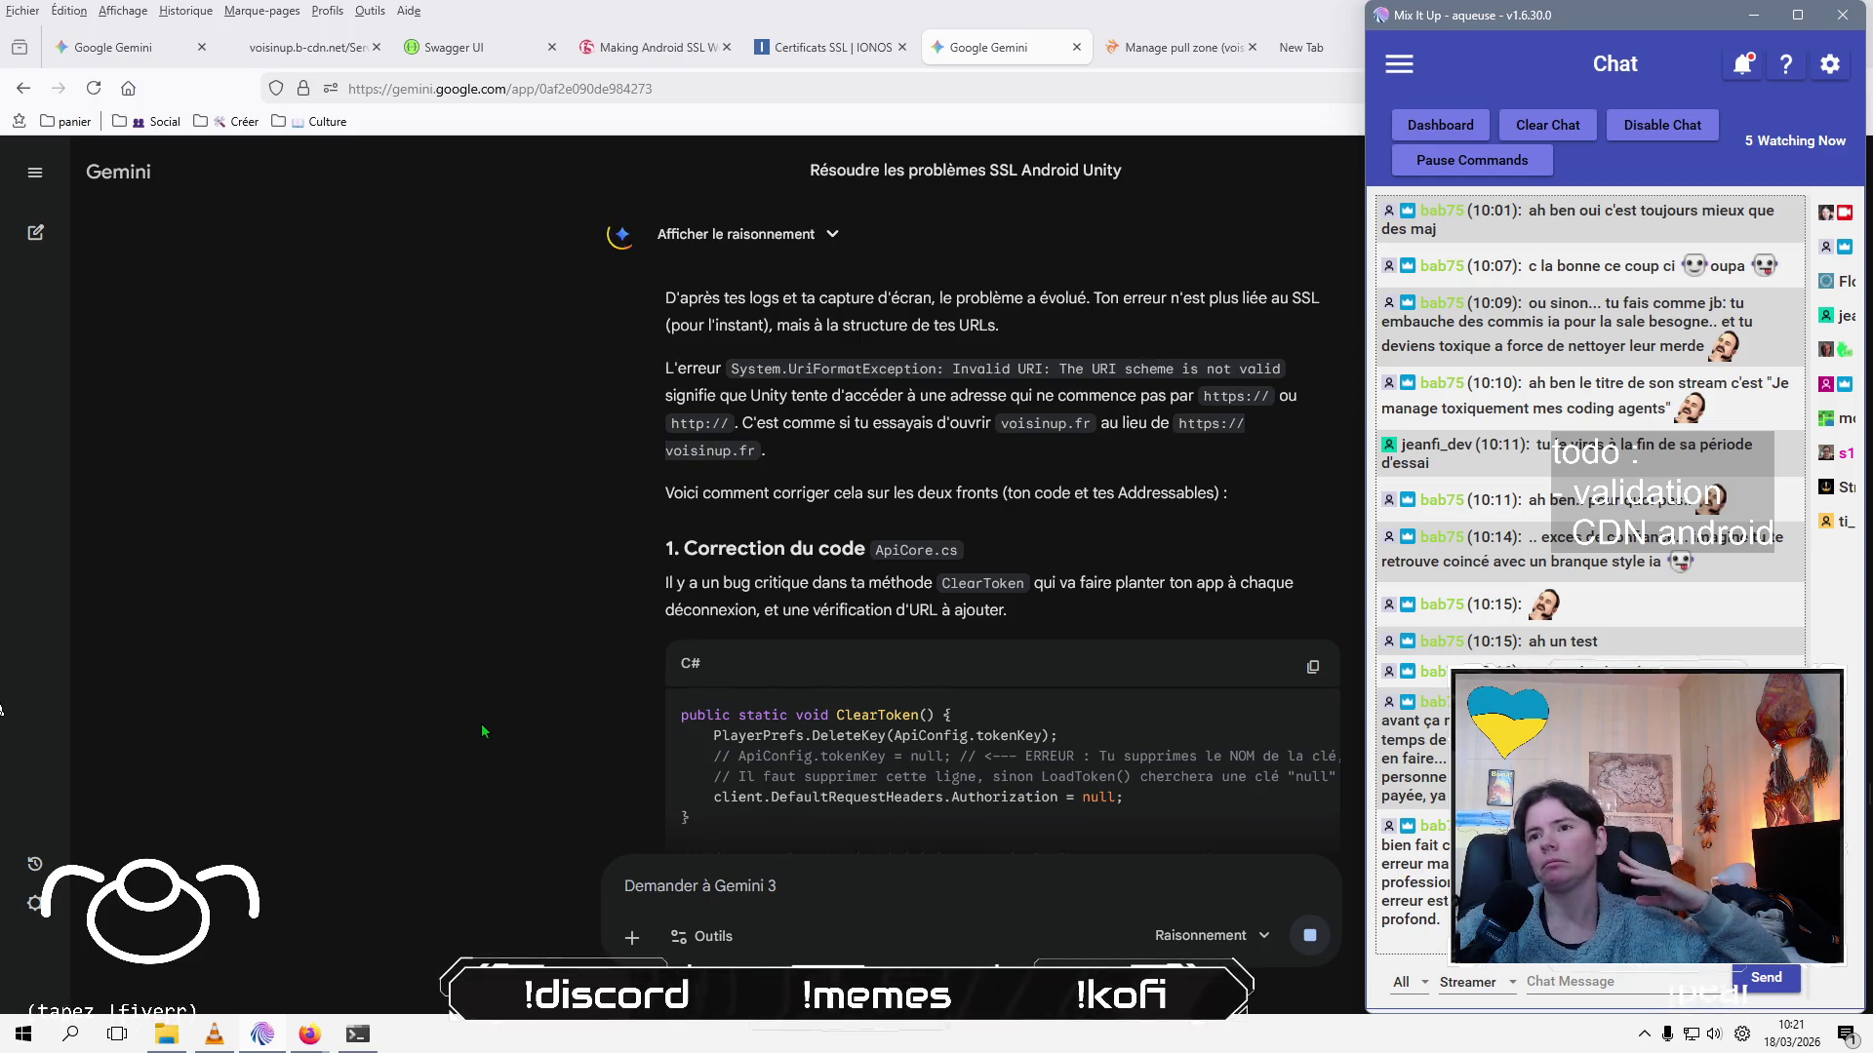
Scroll through Gemini's reply on the Invalid URI scheme error and its ClearToken fix
scroll(482, 730, "up", 1)
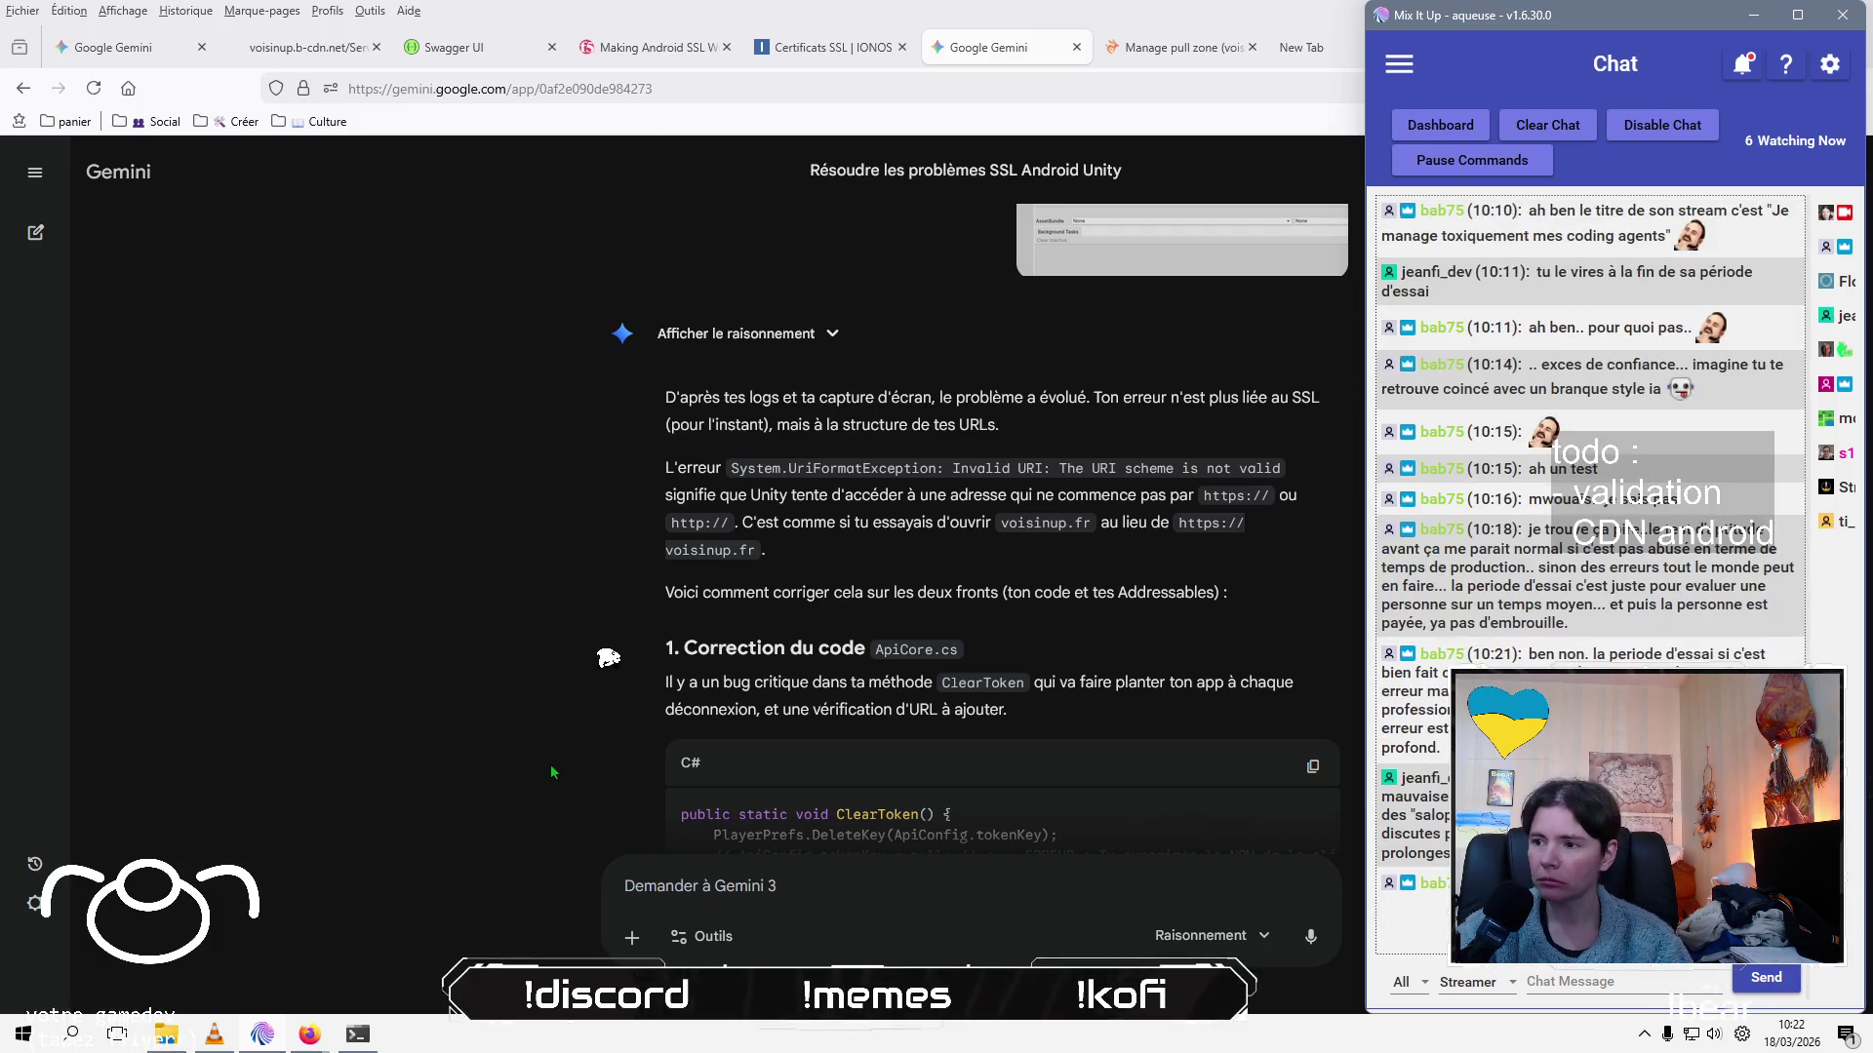
Read through Gemini's proposed ClearToken and Addressables fixes in the chat
scroll(551, 772, "up", 1)
scroll(550, 772, "down", 3)
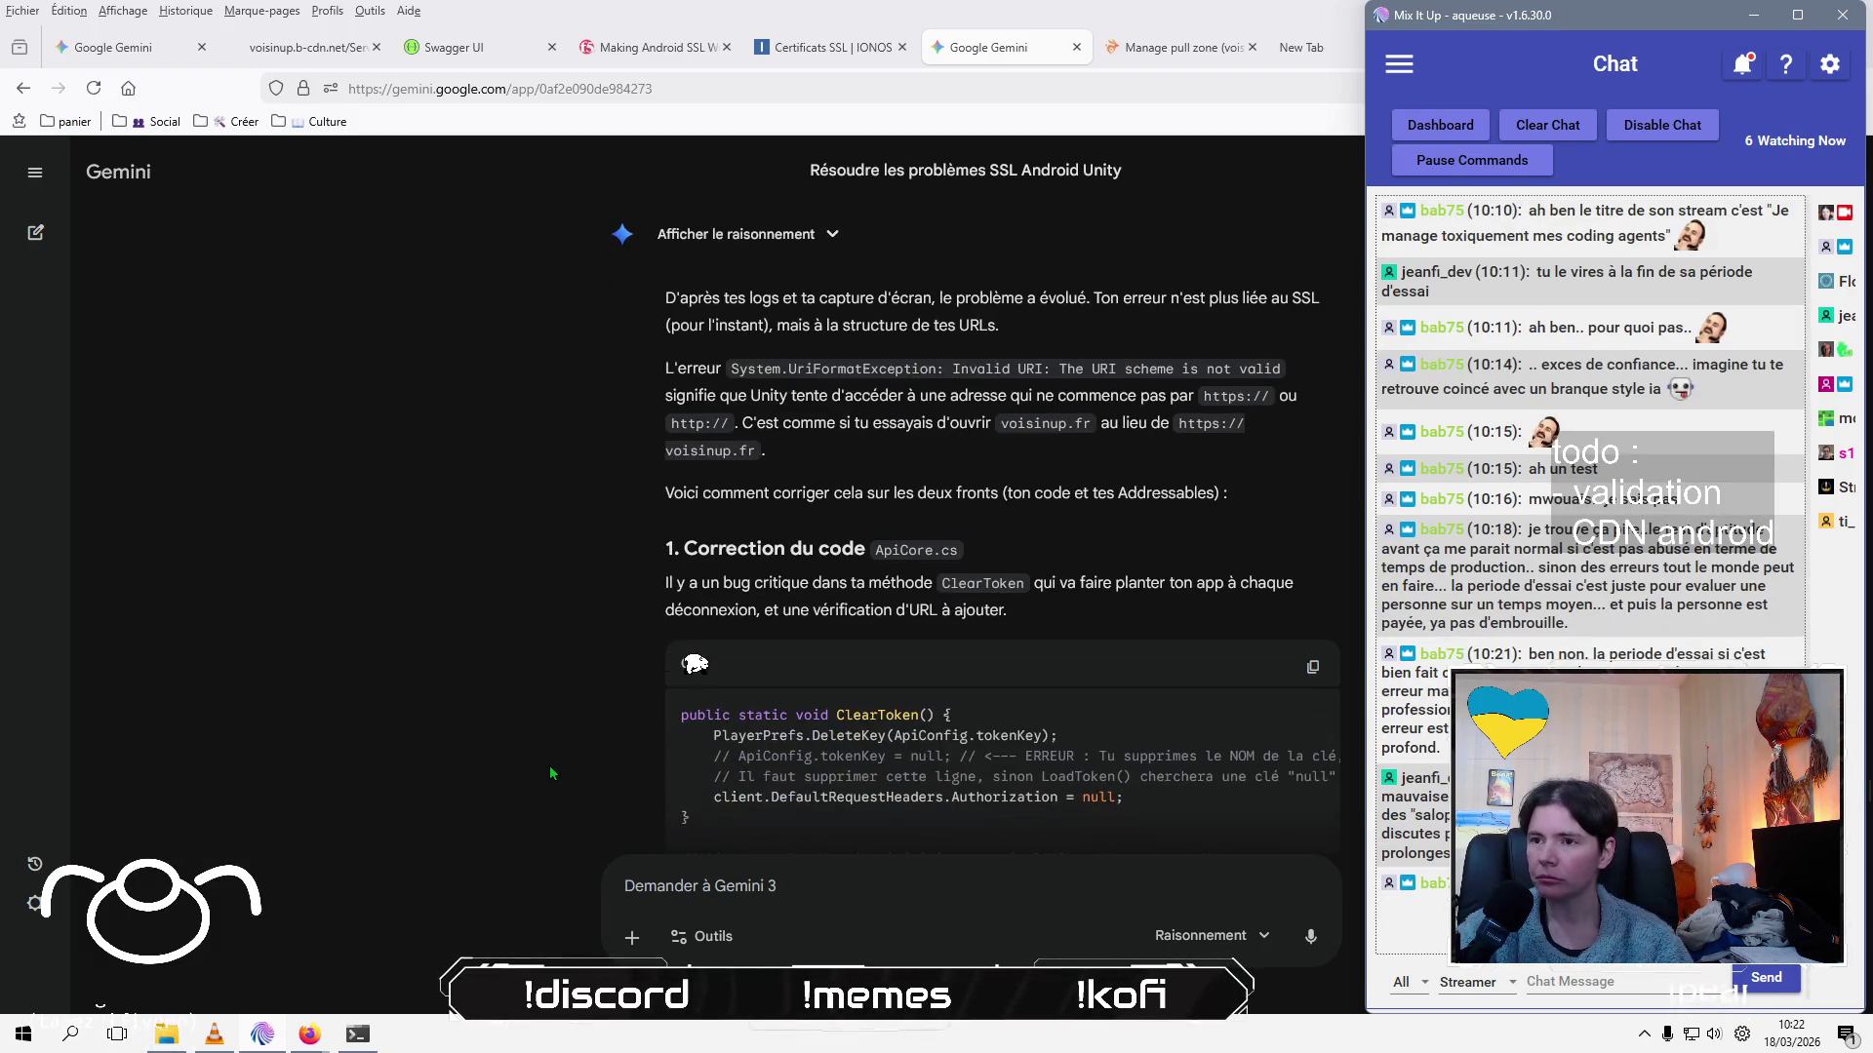
scroll(550, 772, "down", 4)
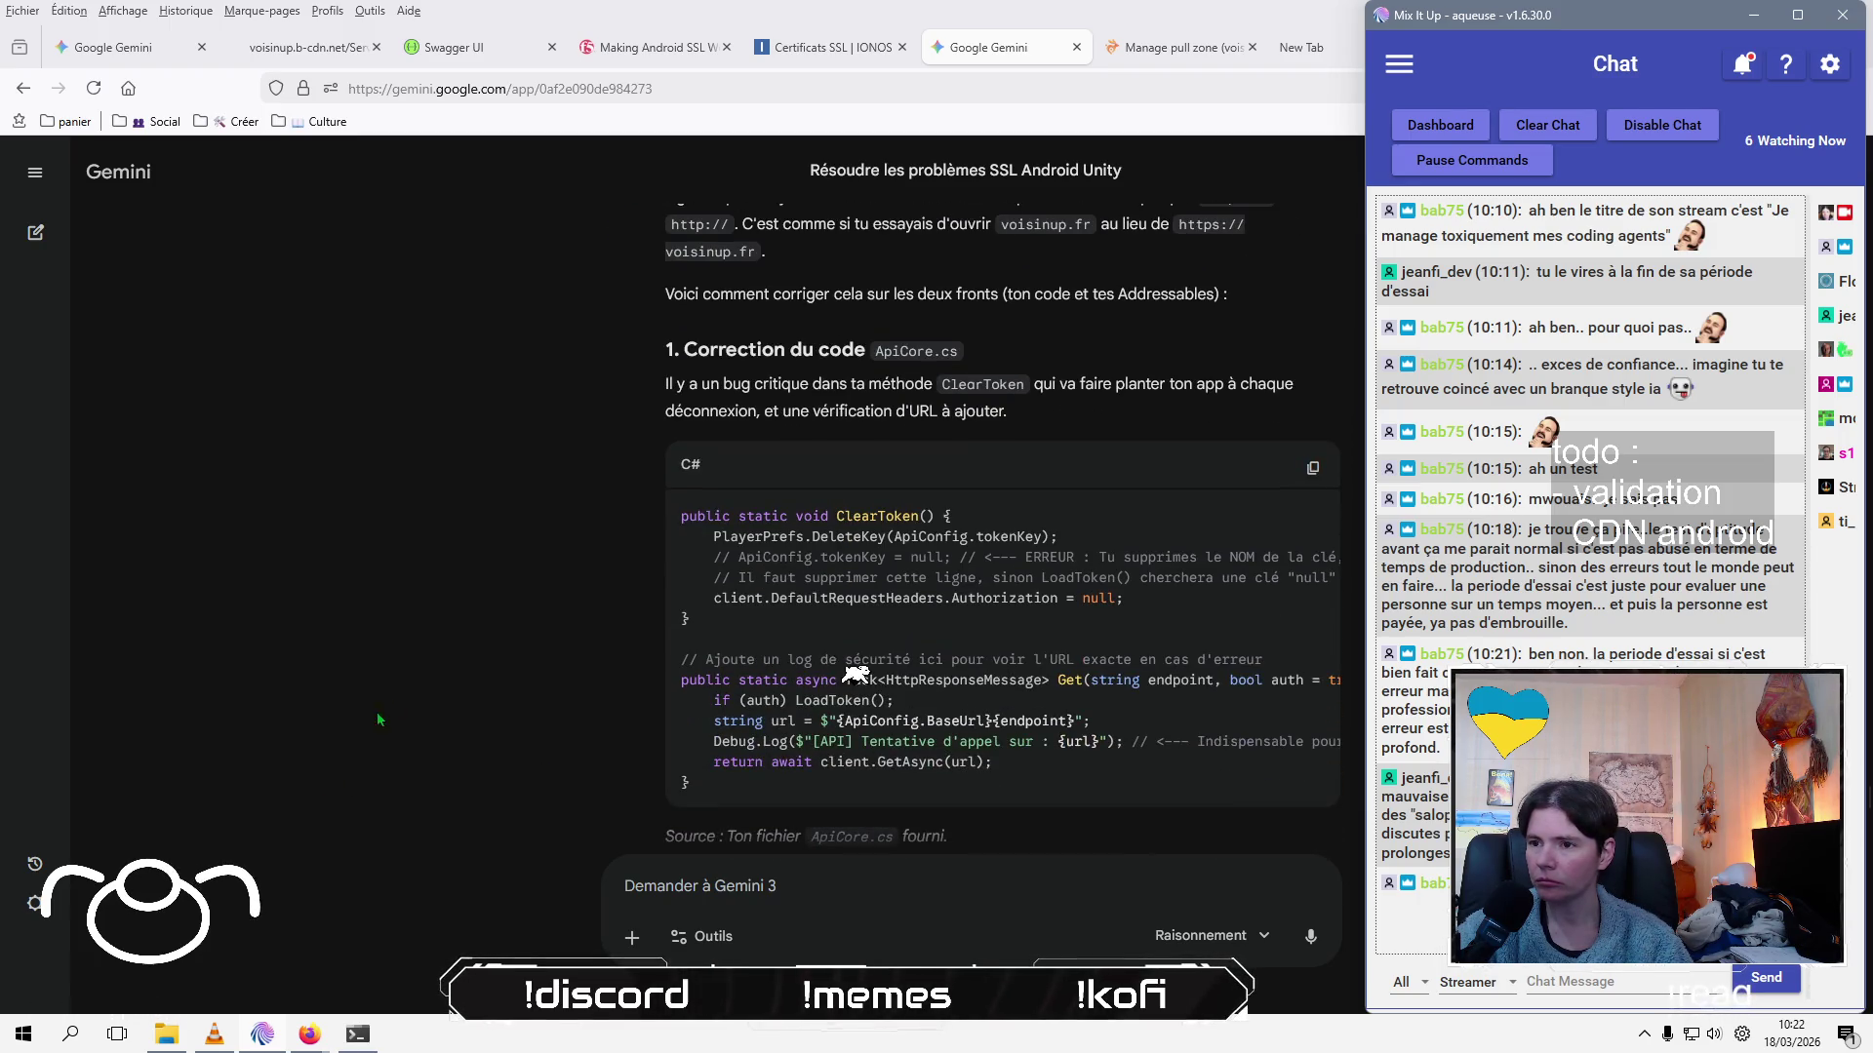
scroll(421, 671, "up", 4)
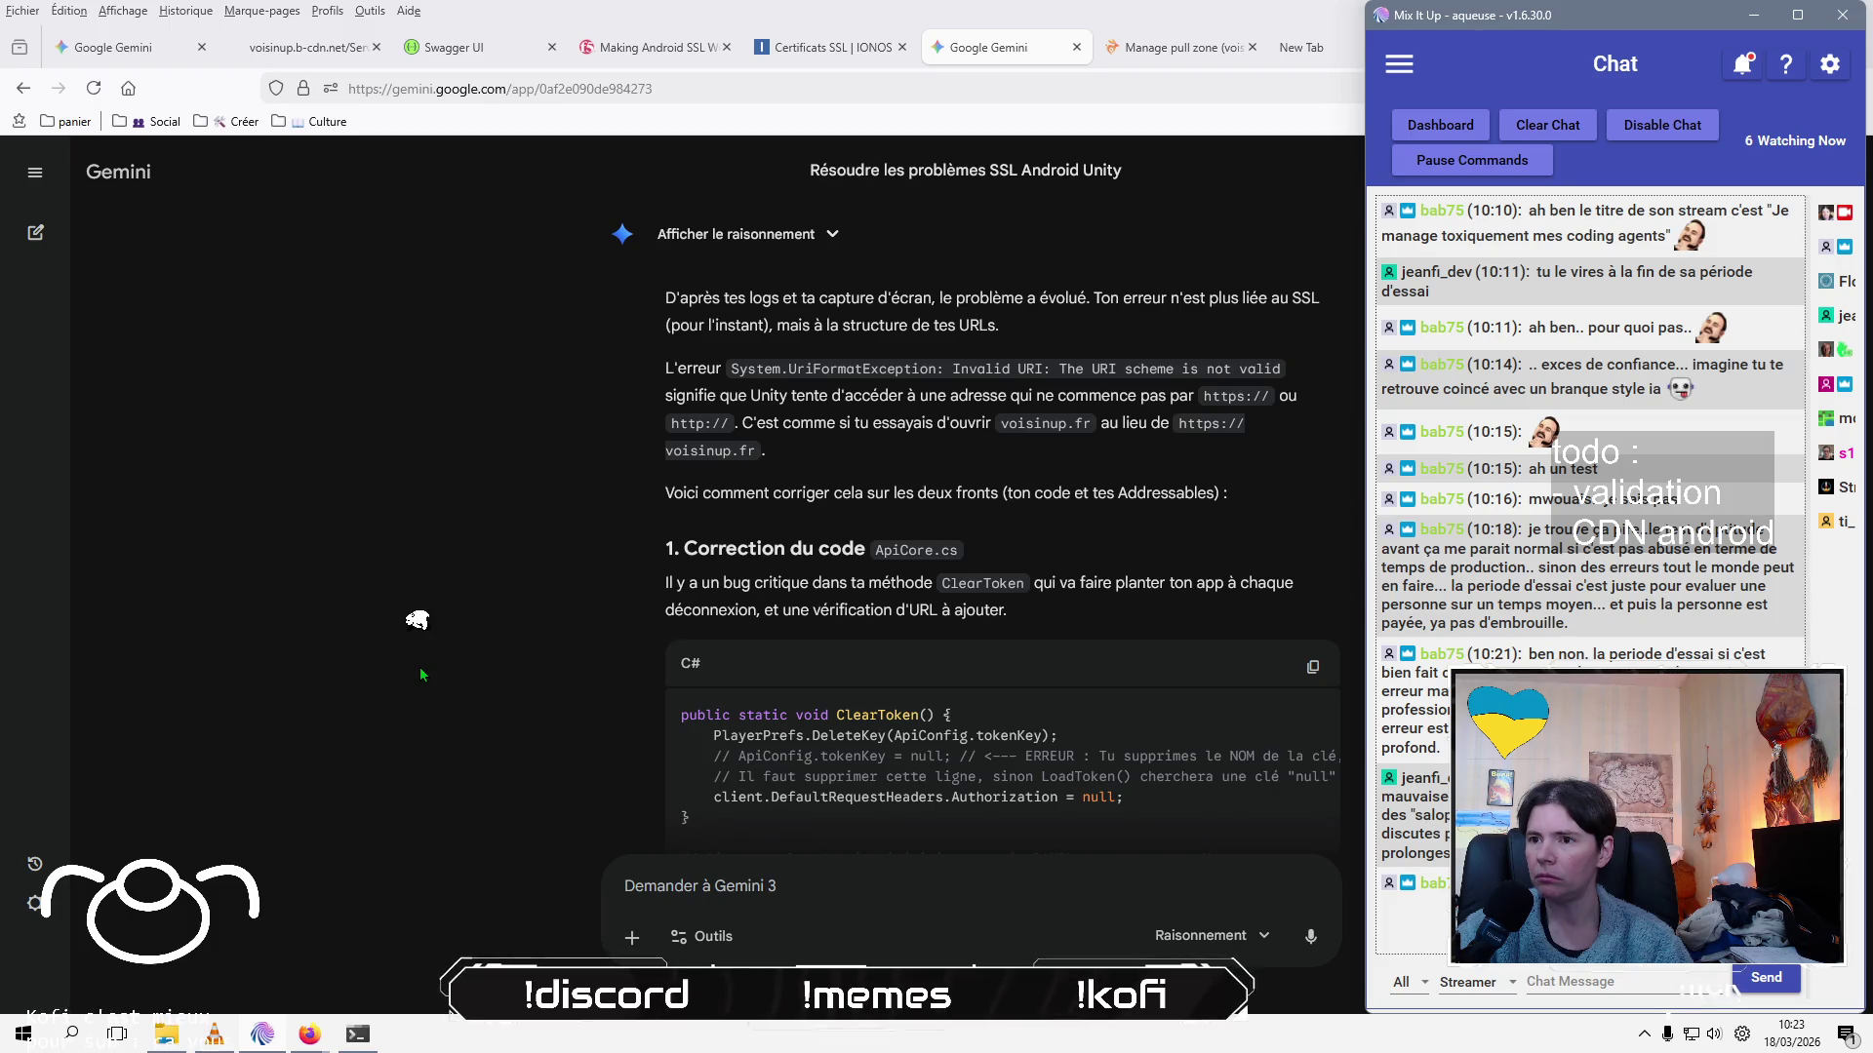
scroll(420, 665, "down", 3)
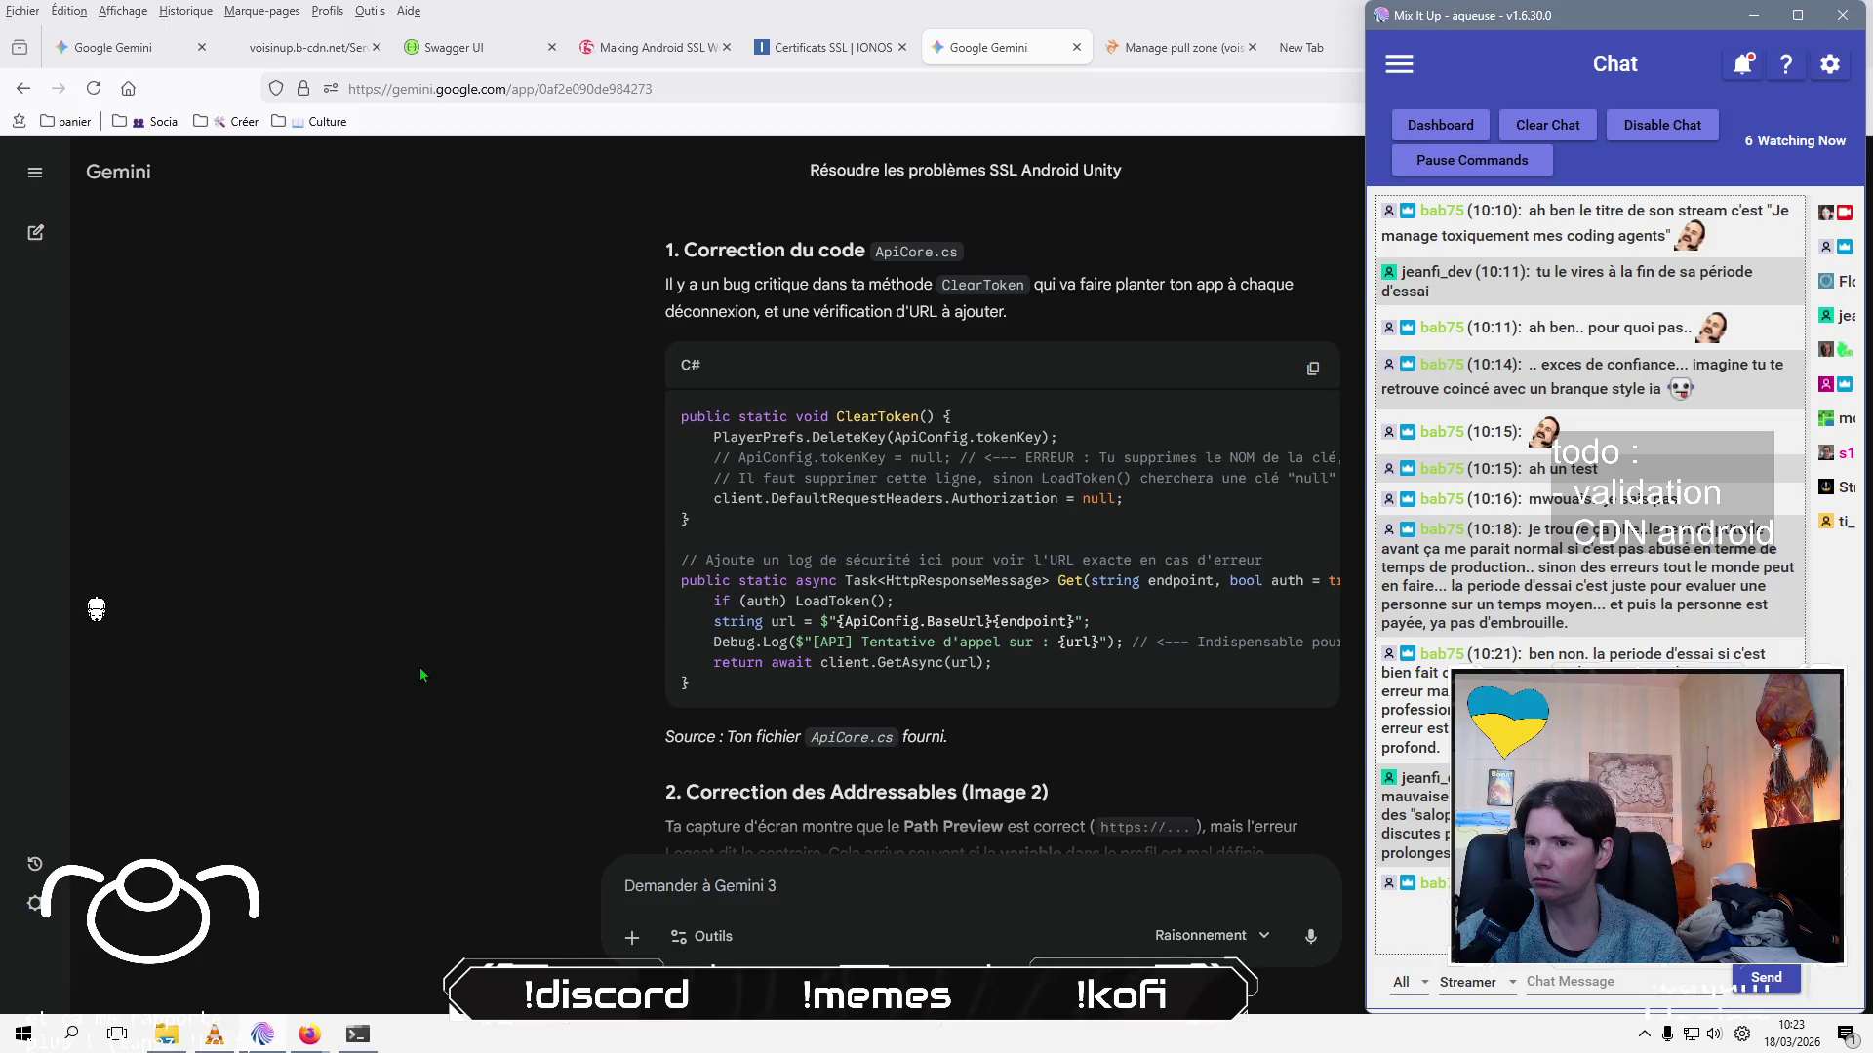
scroll(420, 671, "down", 2)
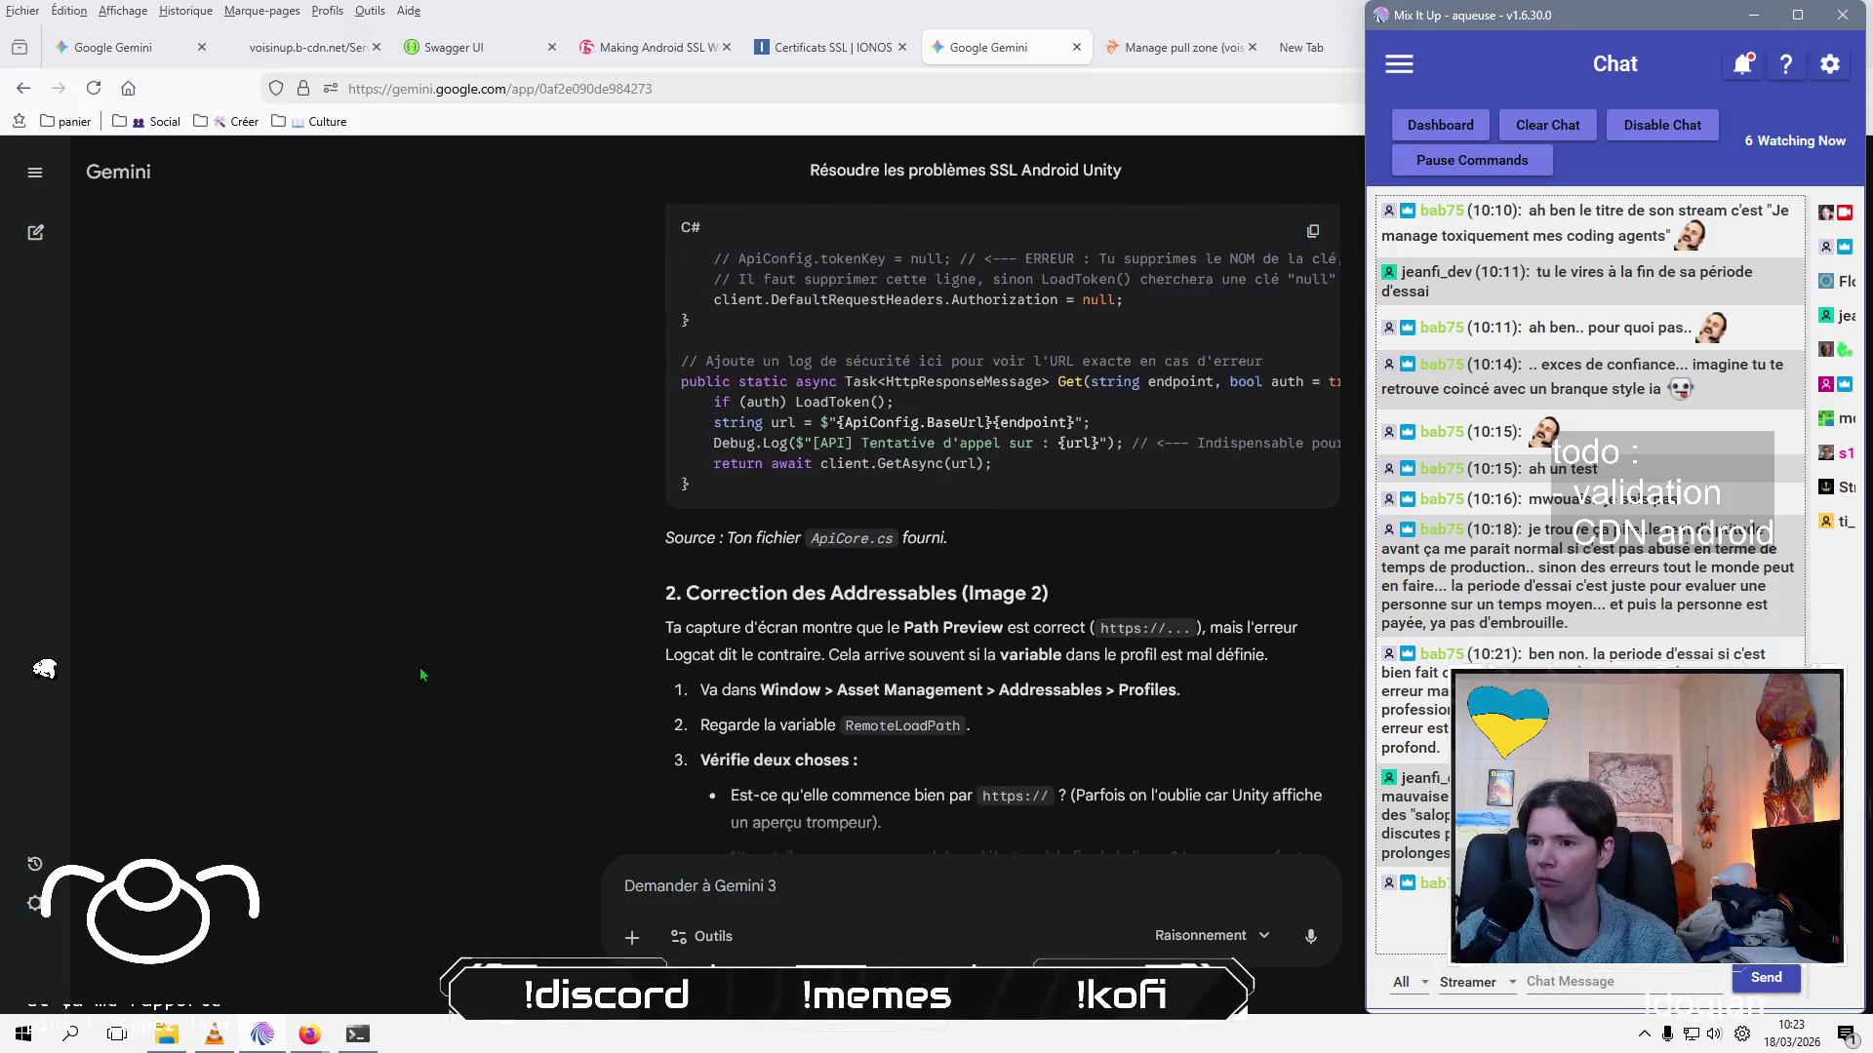
scroll(419, 665, "down", 1)
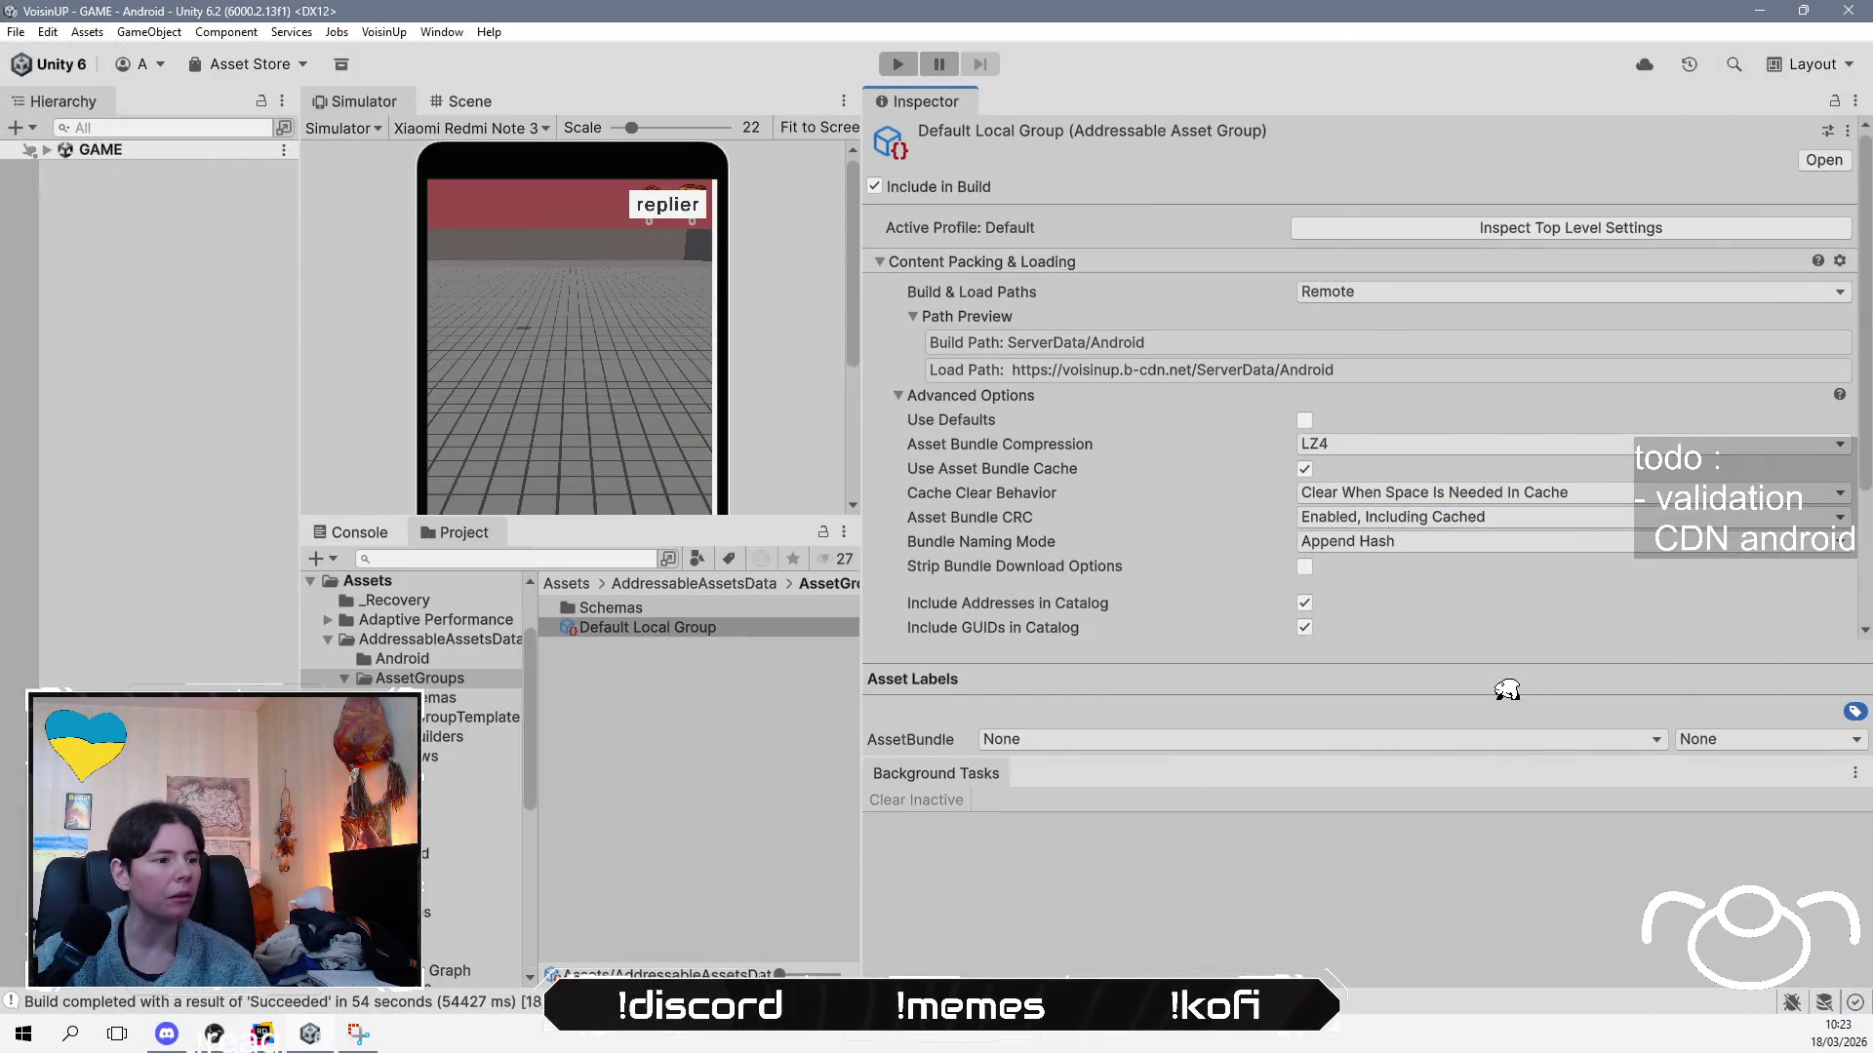
Attach ApiConfig.cs from Rider to the Gemini prompt and send it
left_click(277, 1032)
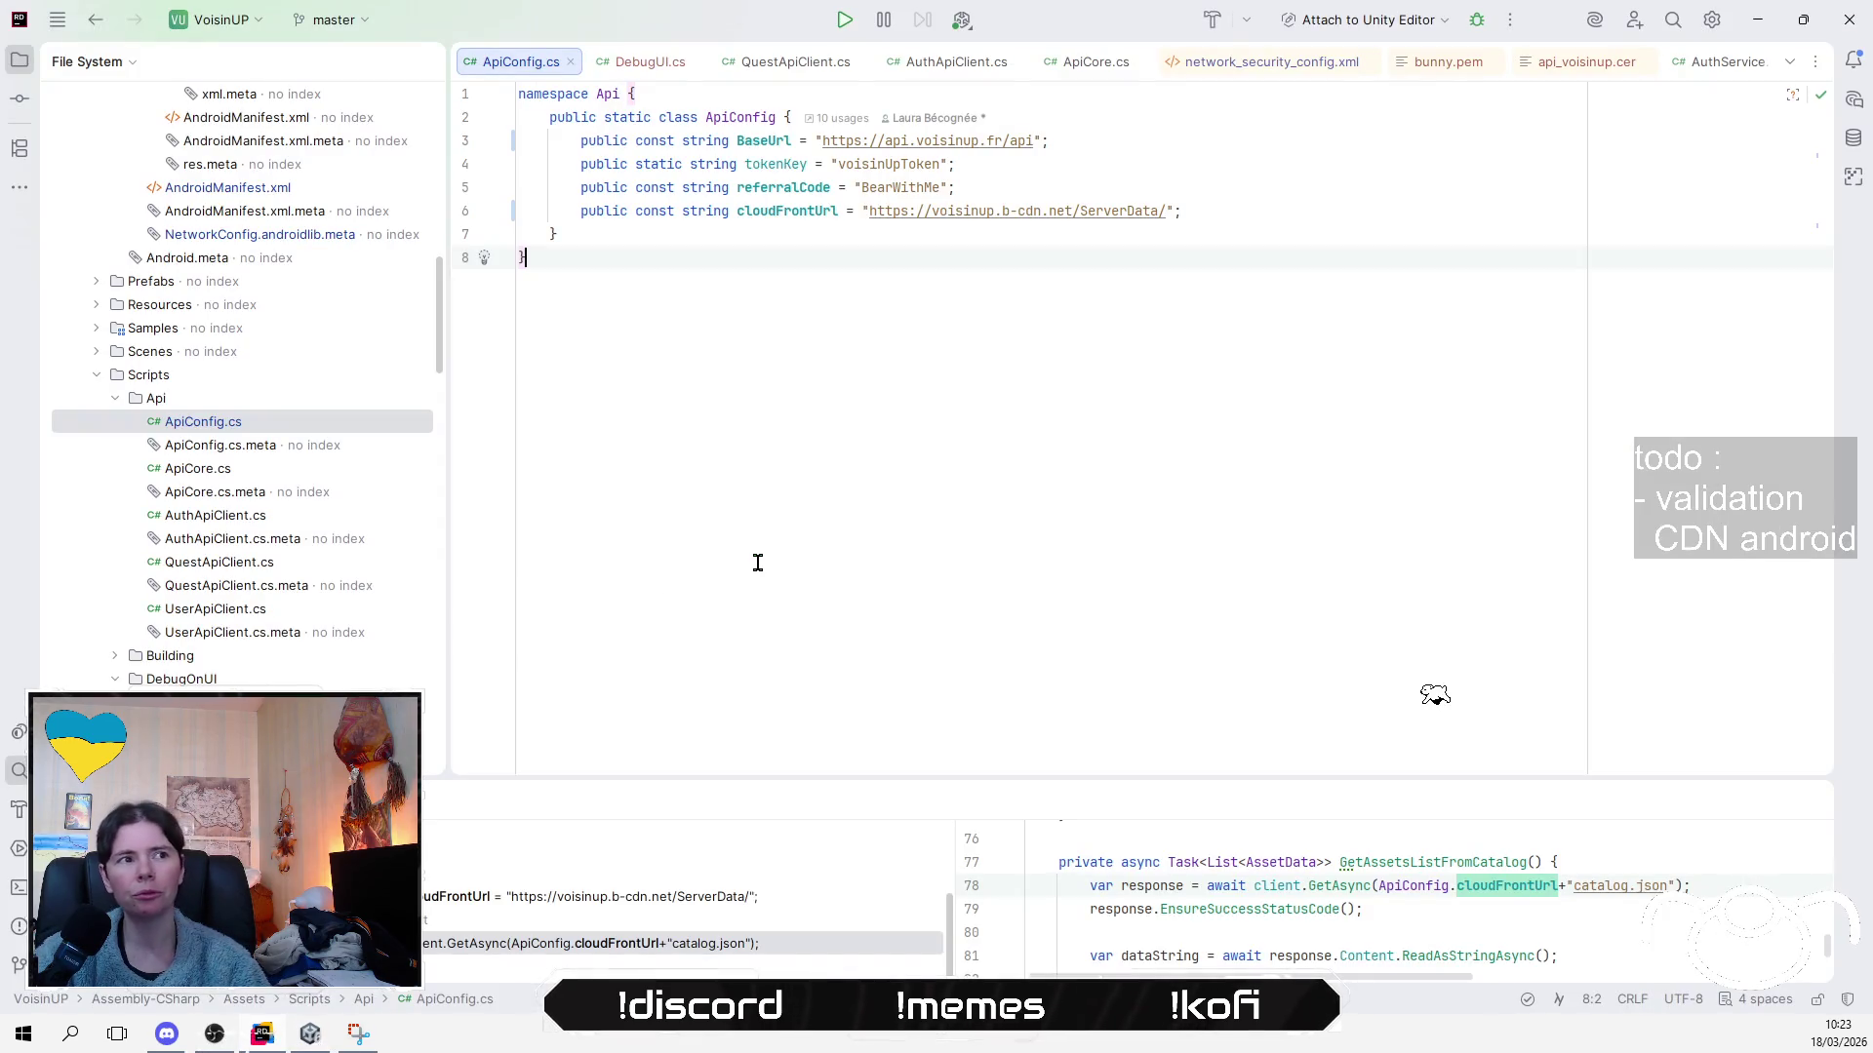
left_click(240, 426)
mouse_move(240, 432)
left_mouse_down()
mouse_move(1589, 647)
mouse_move(973, 890)
mouse_move(845, 870)
left_mouse_up()
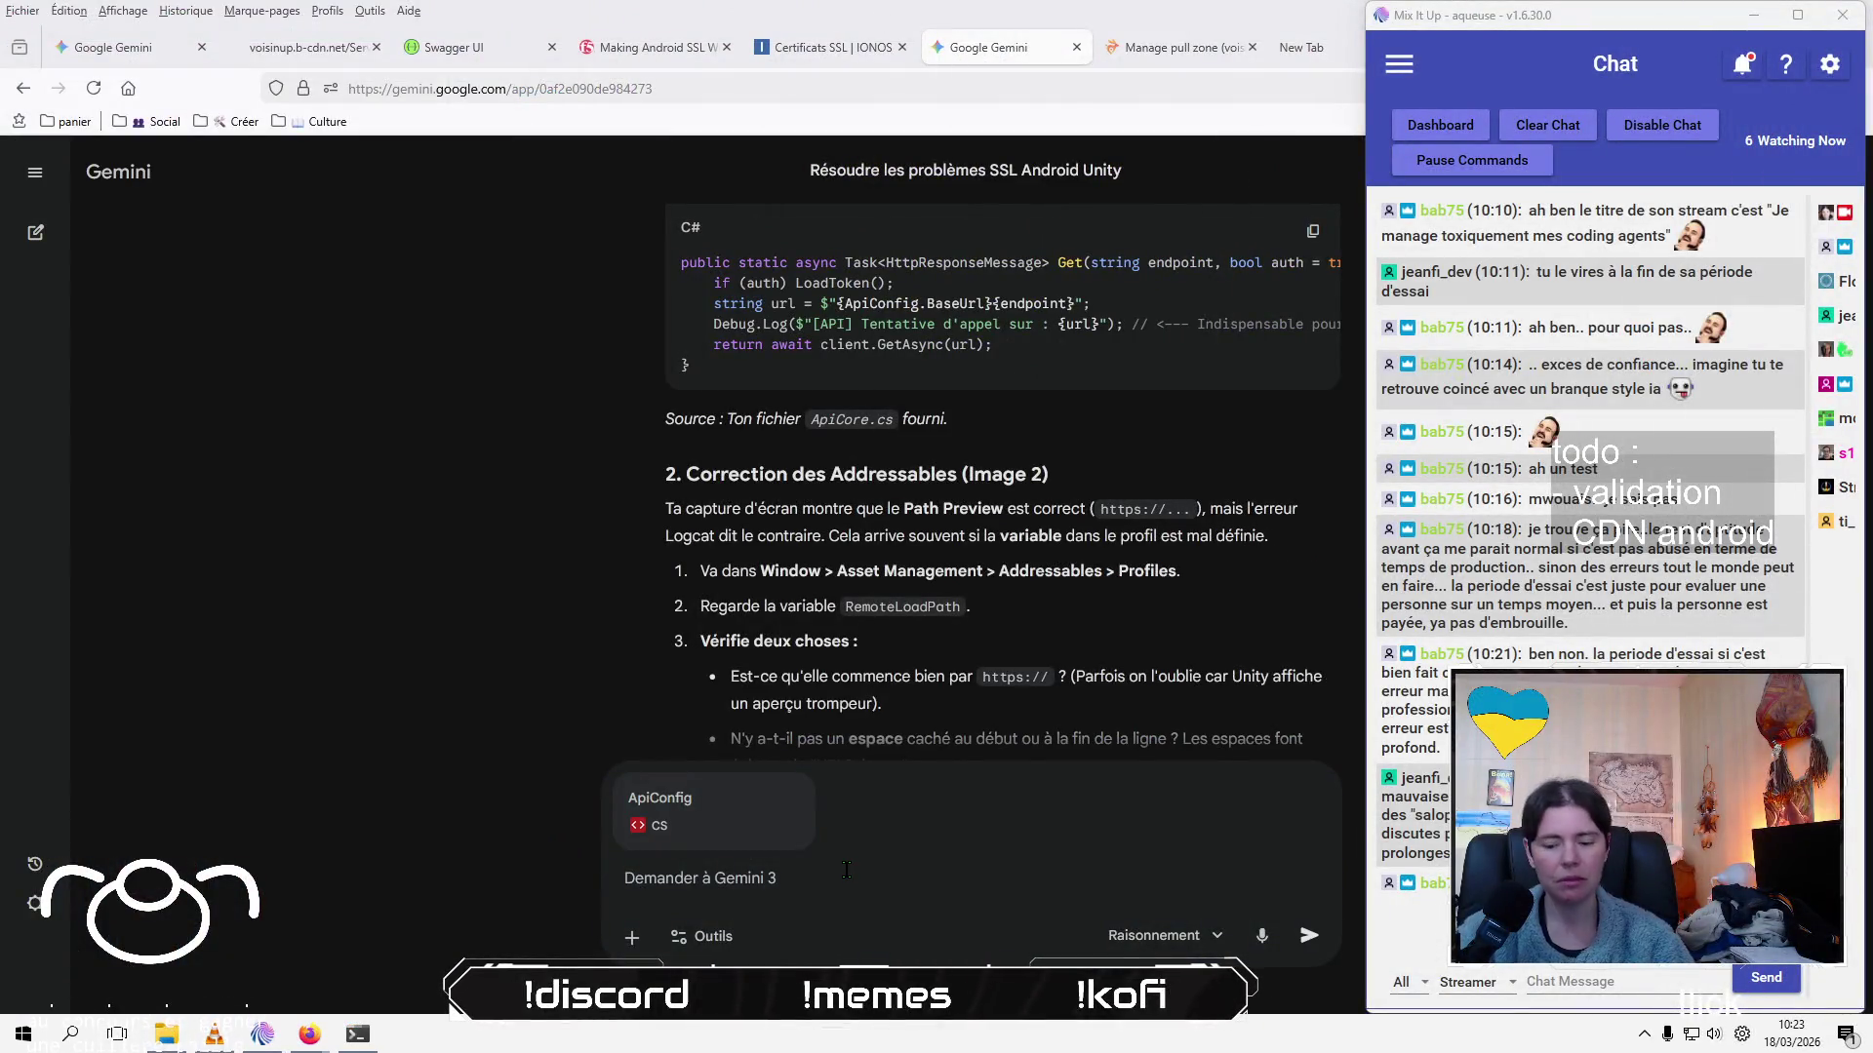
left_click(846, 870)
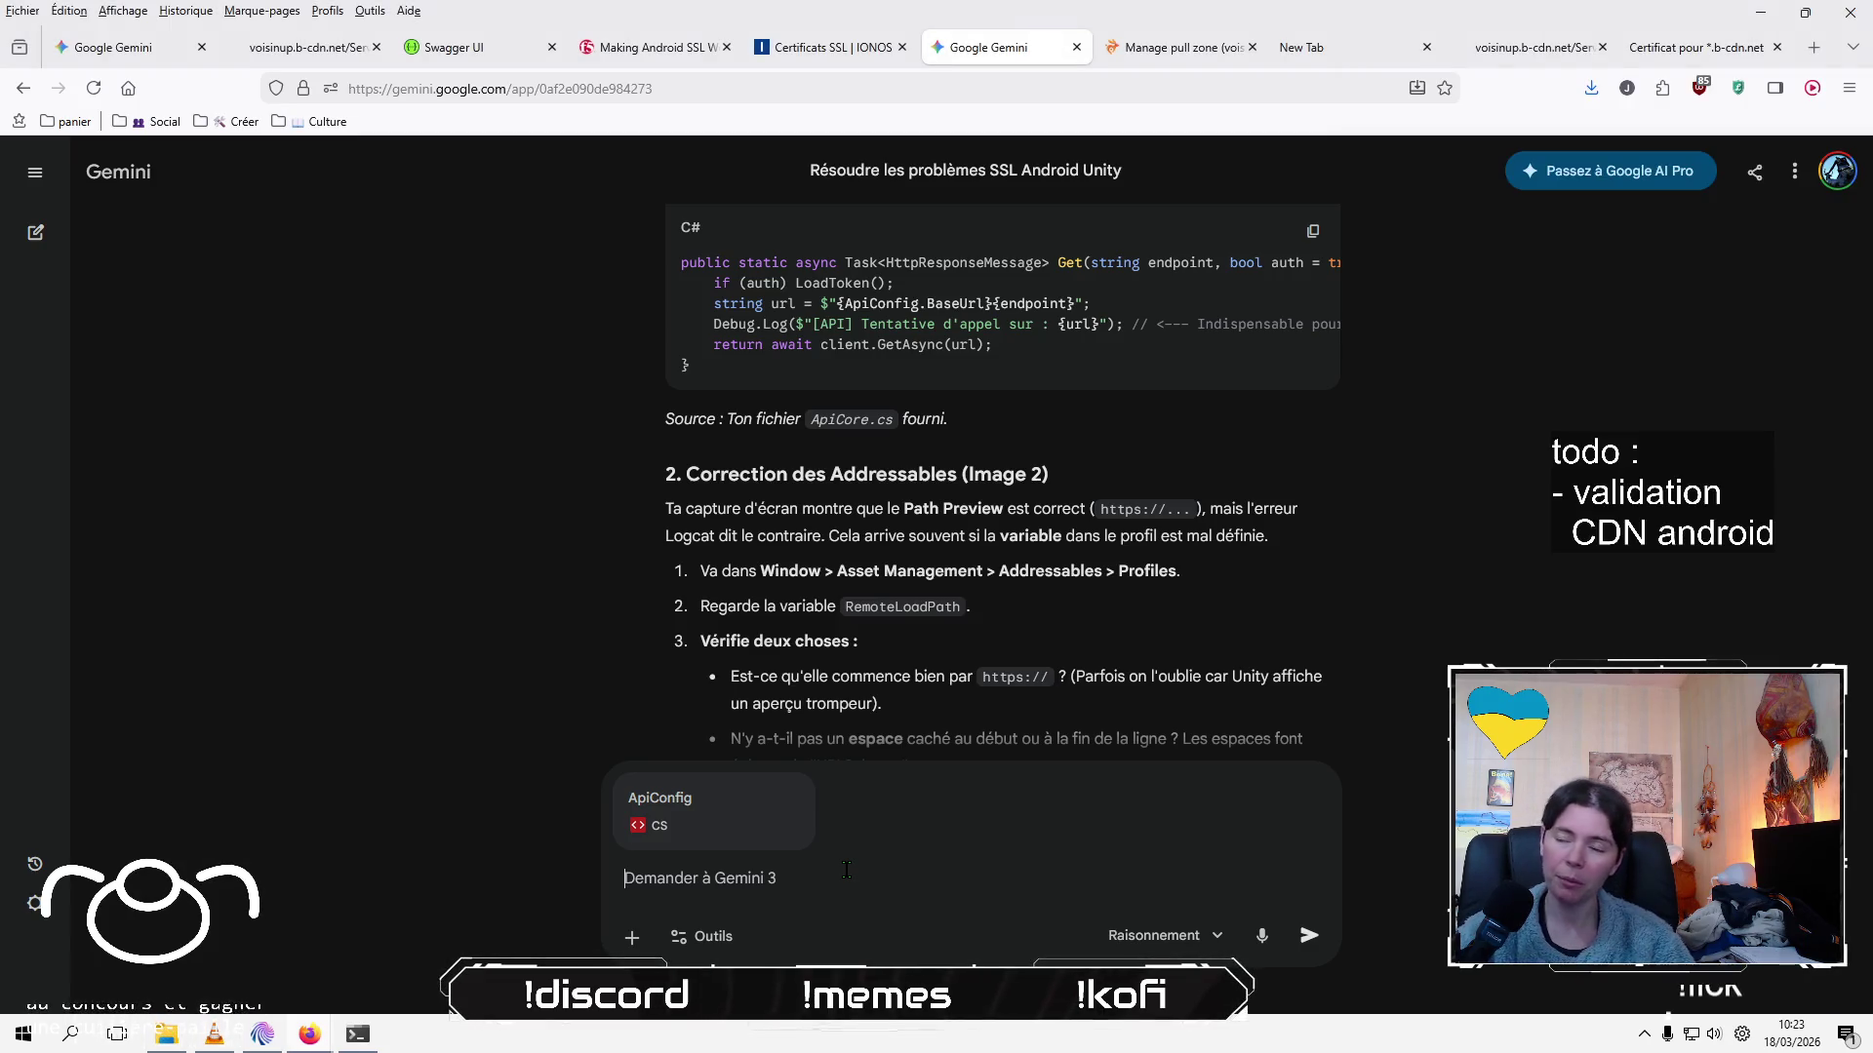
key("Return")
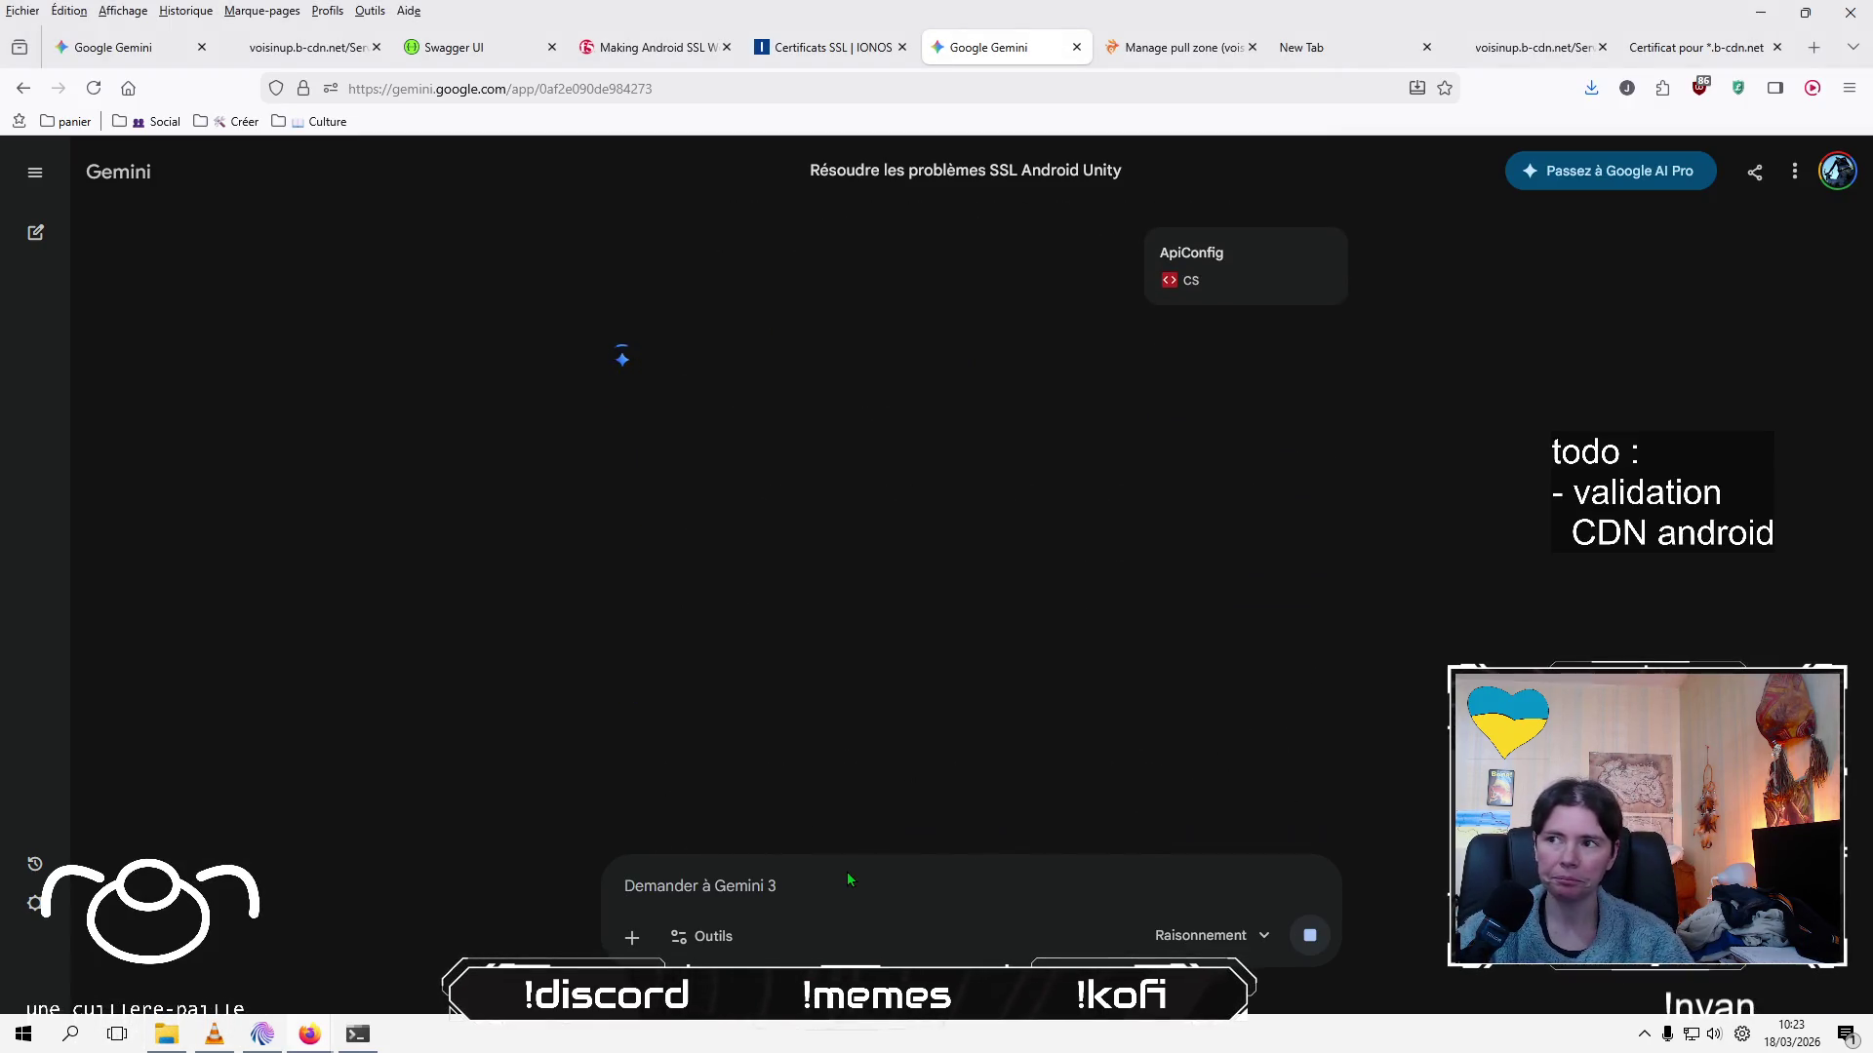
key("alt+Tab")
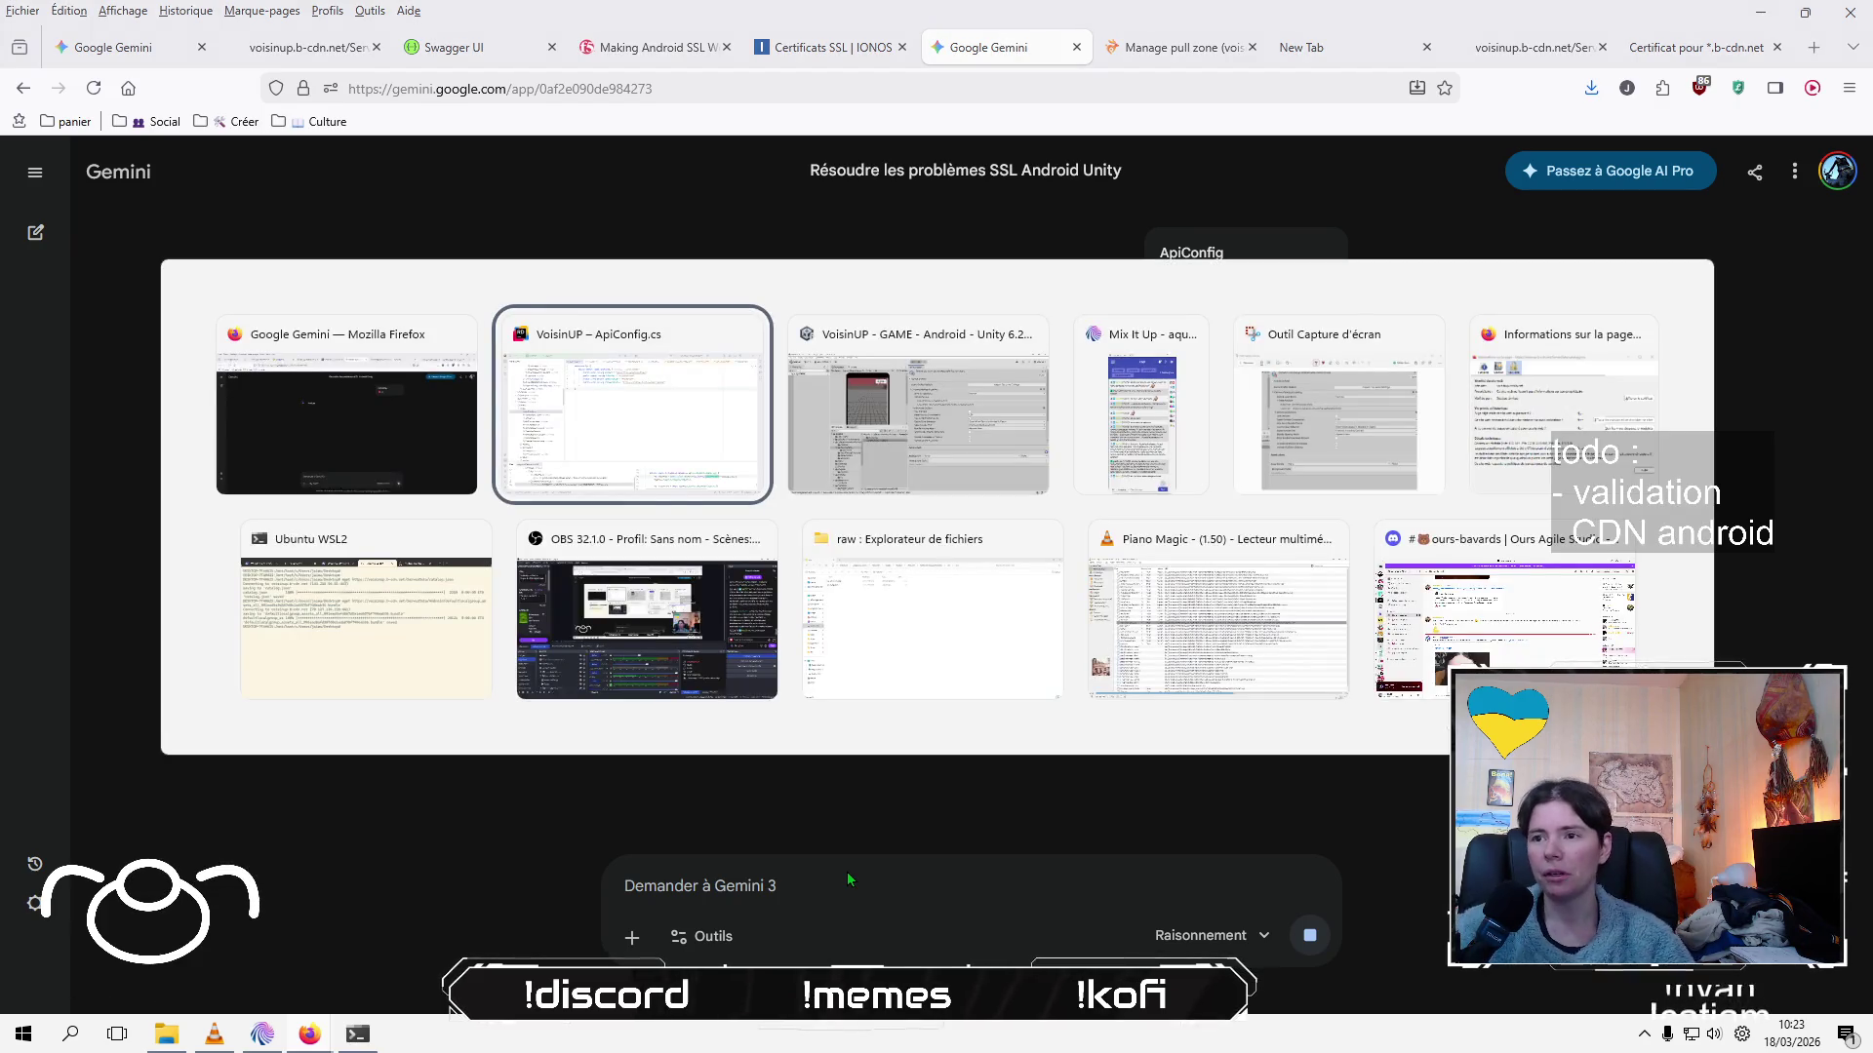
Switch to the stream chat window while Gemini analyzes ApiConfig.cs
key("Tab")
key("Tab")
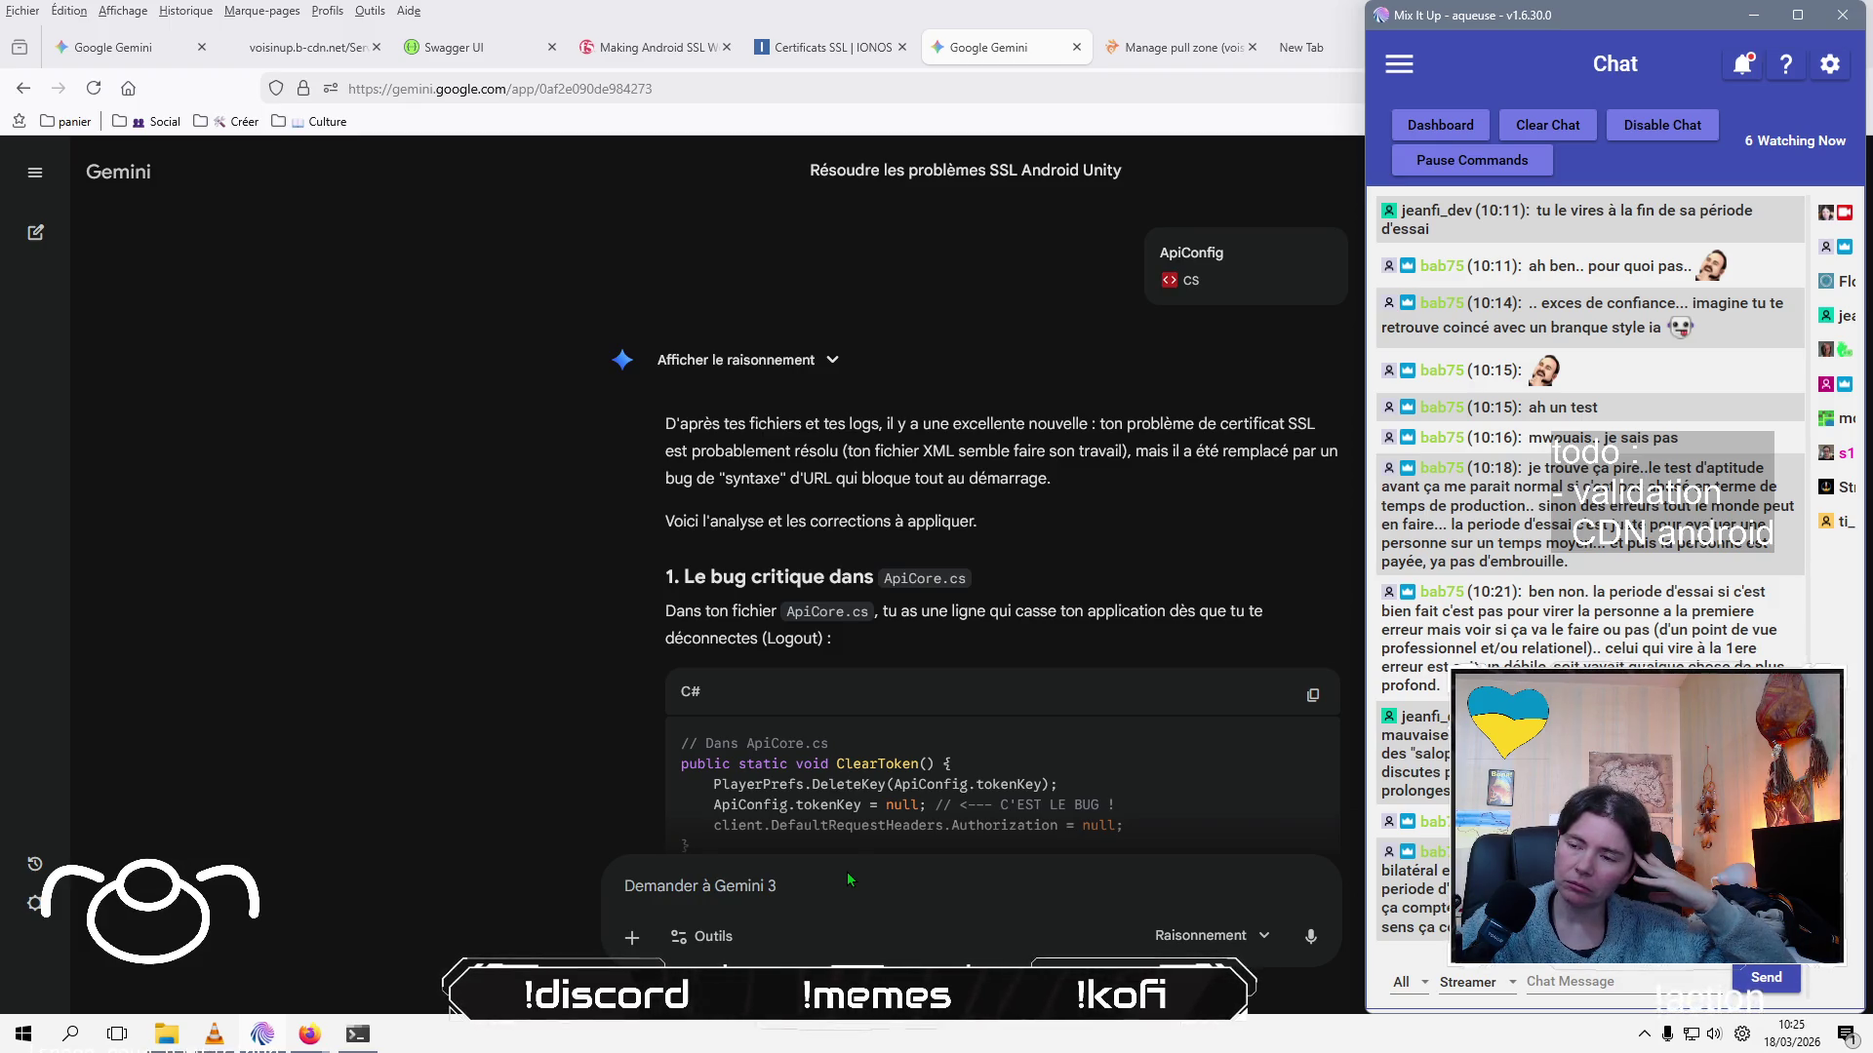
scroll(551, 397, "down", 3)
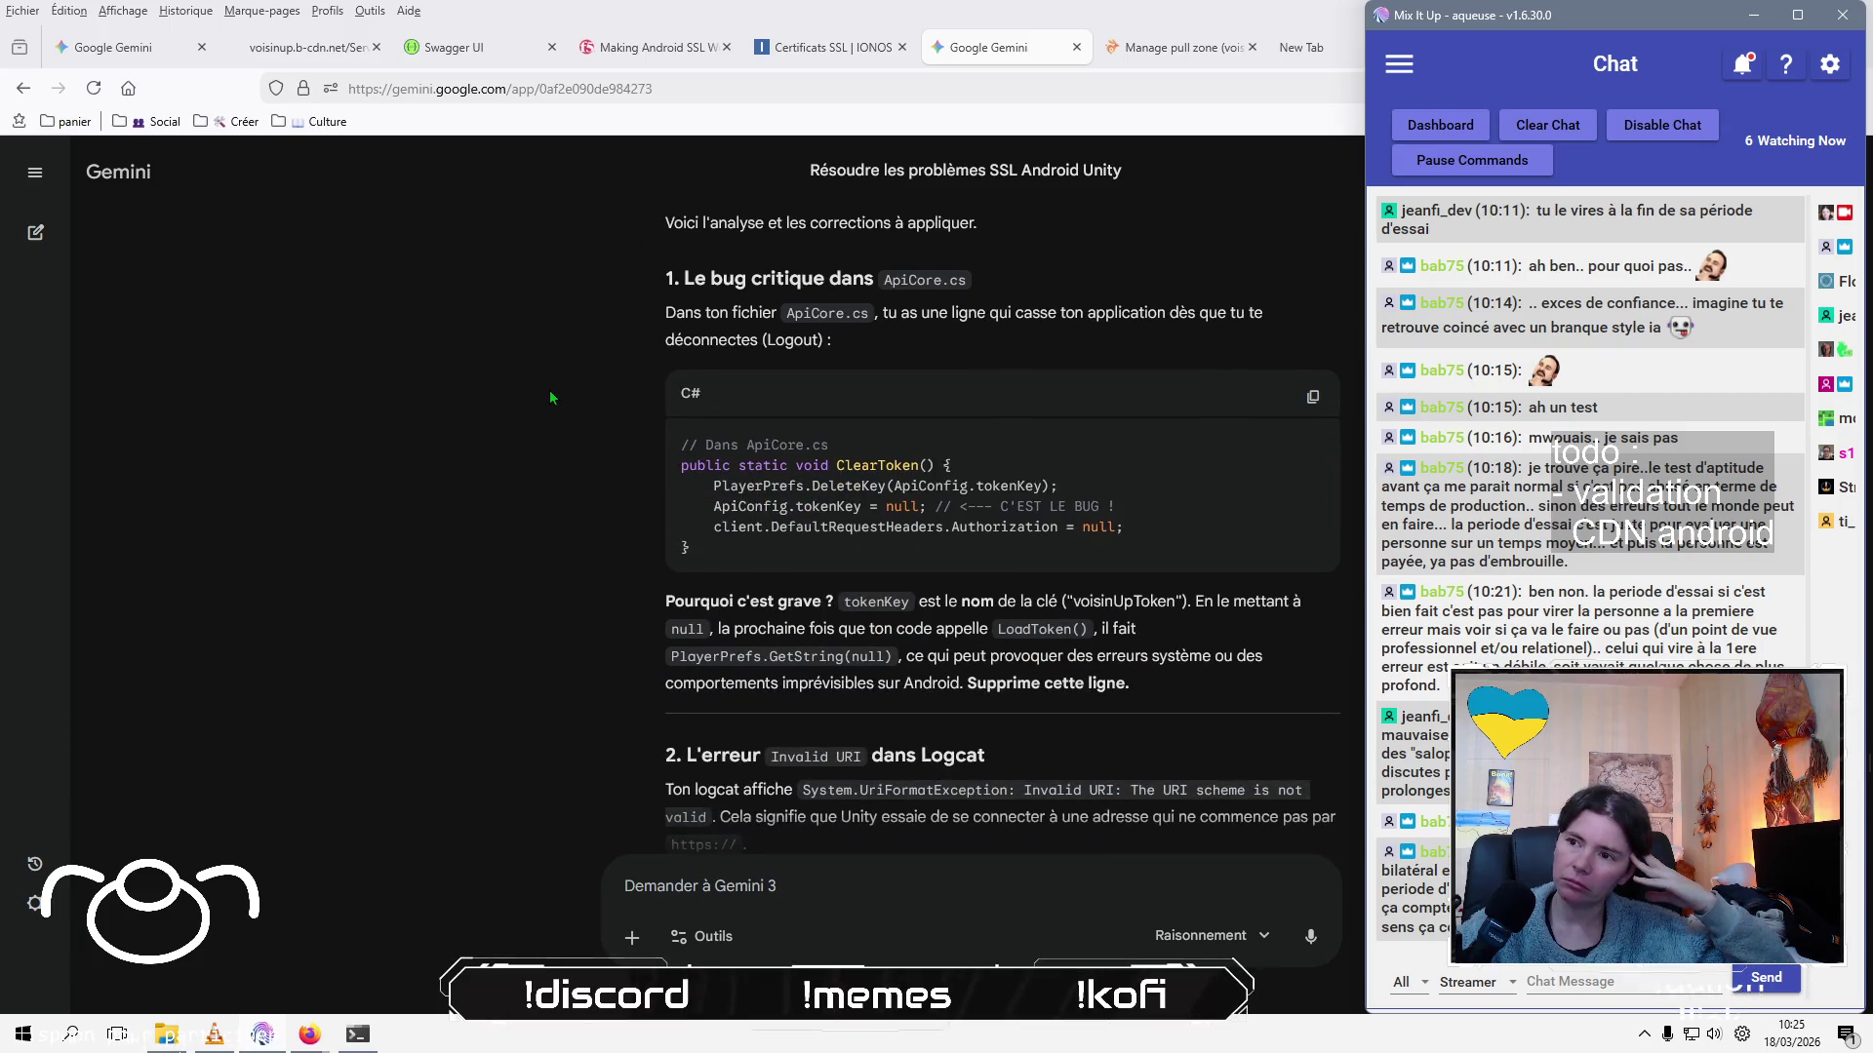
scroll(573, 449, "down", 1)
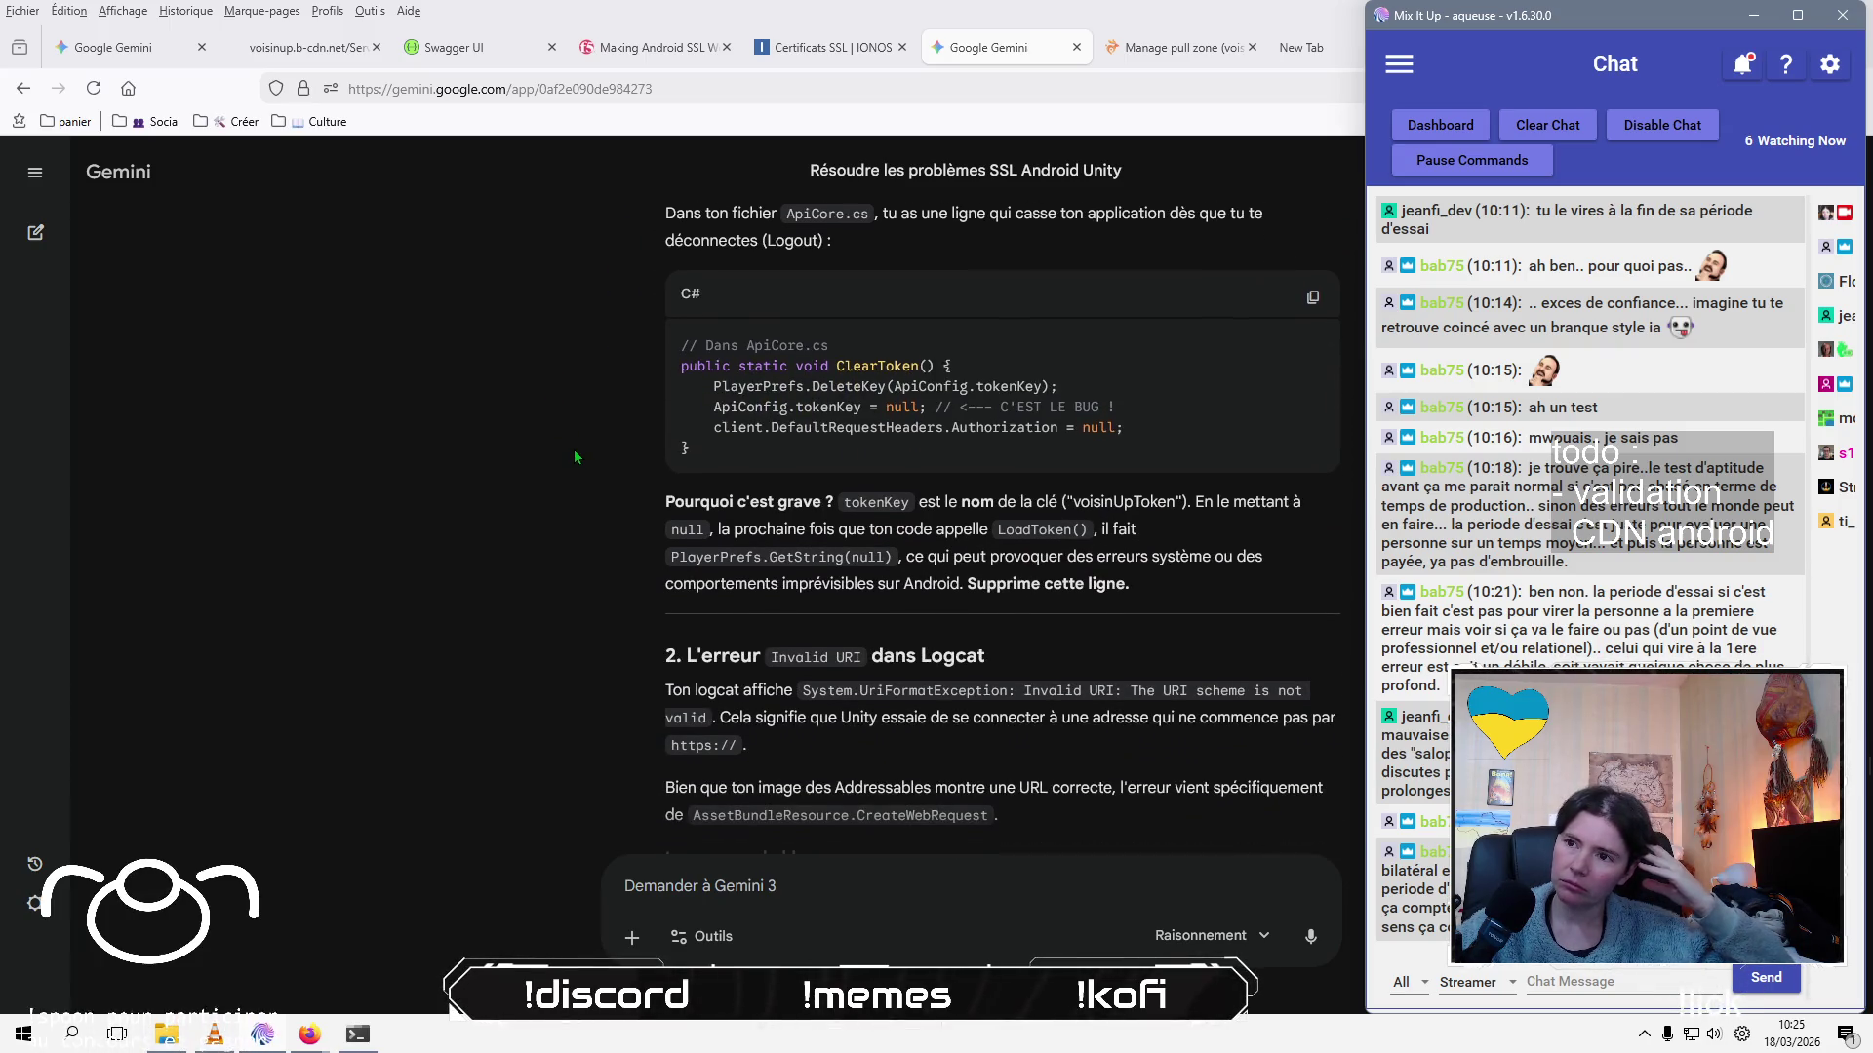
scroll(573, 449, "down", 1)
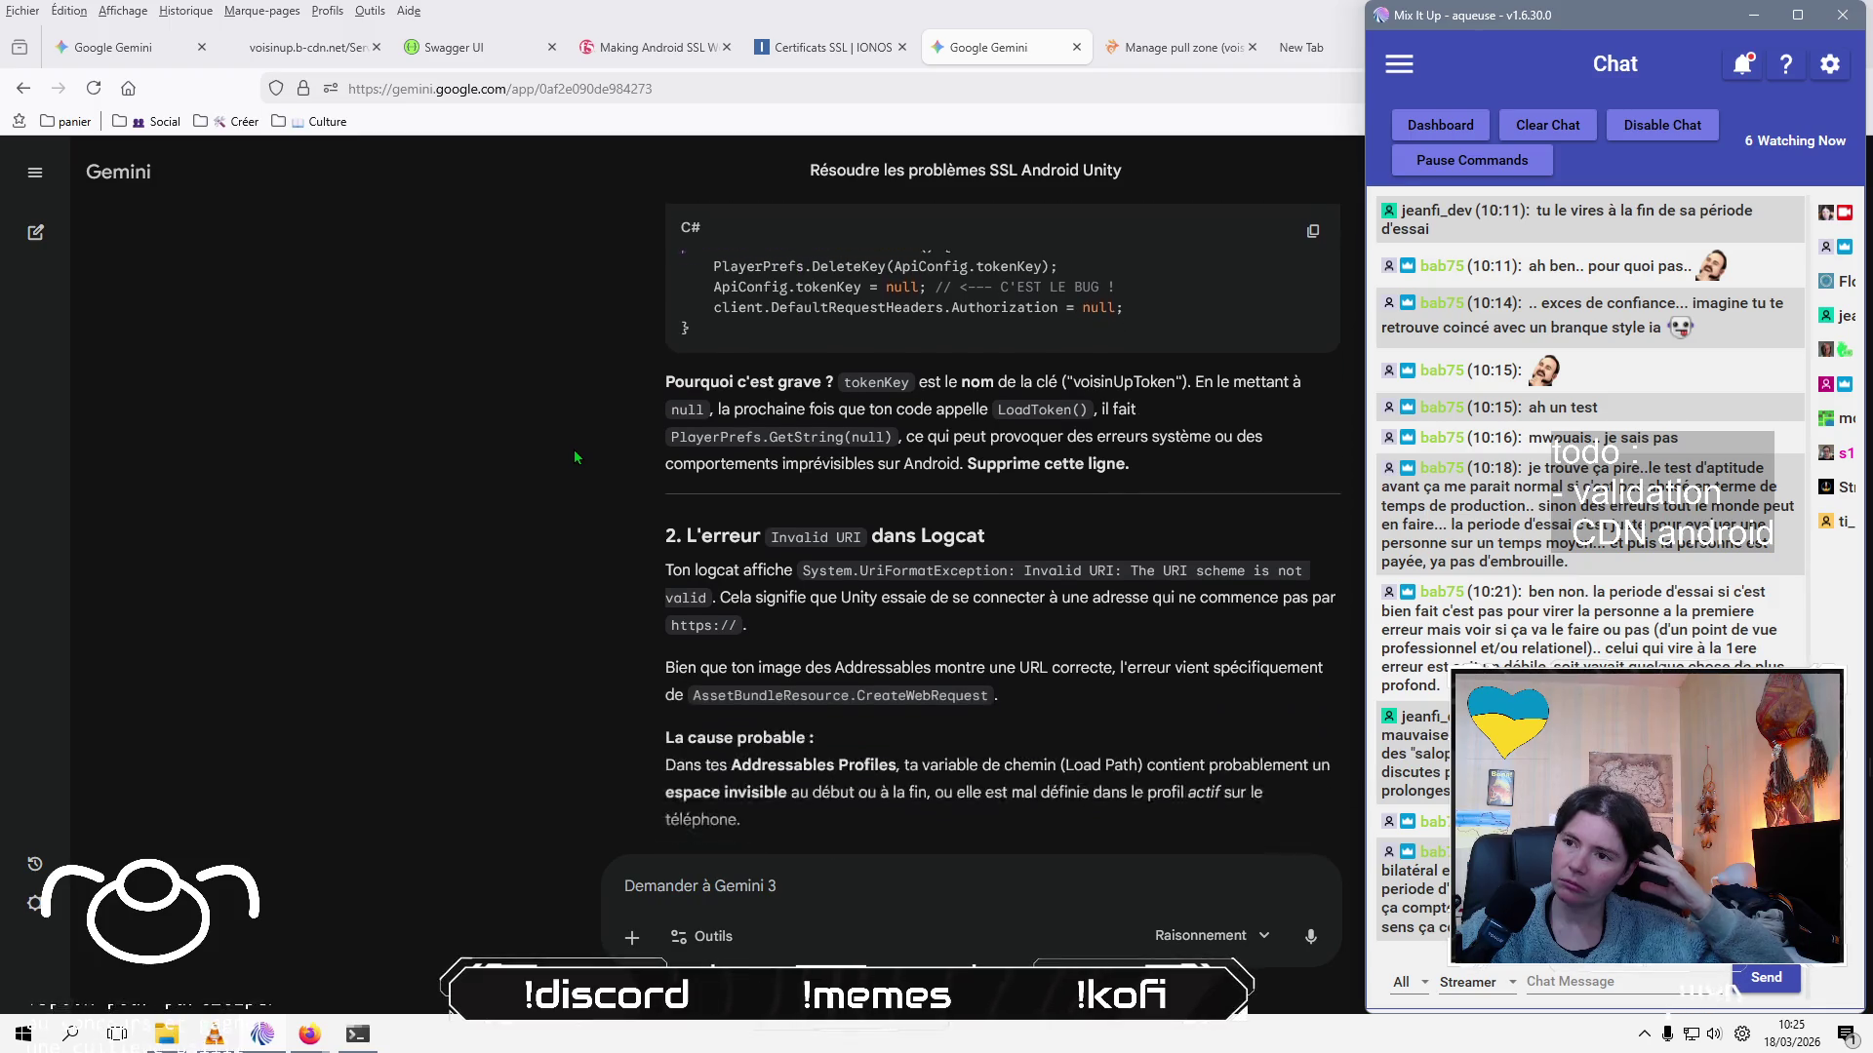
scroll(575, 457, "down", 2)
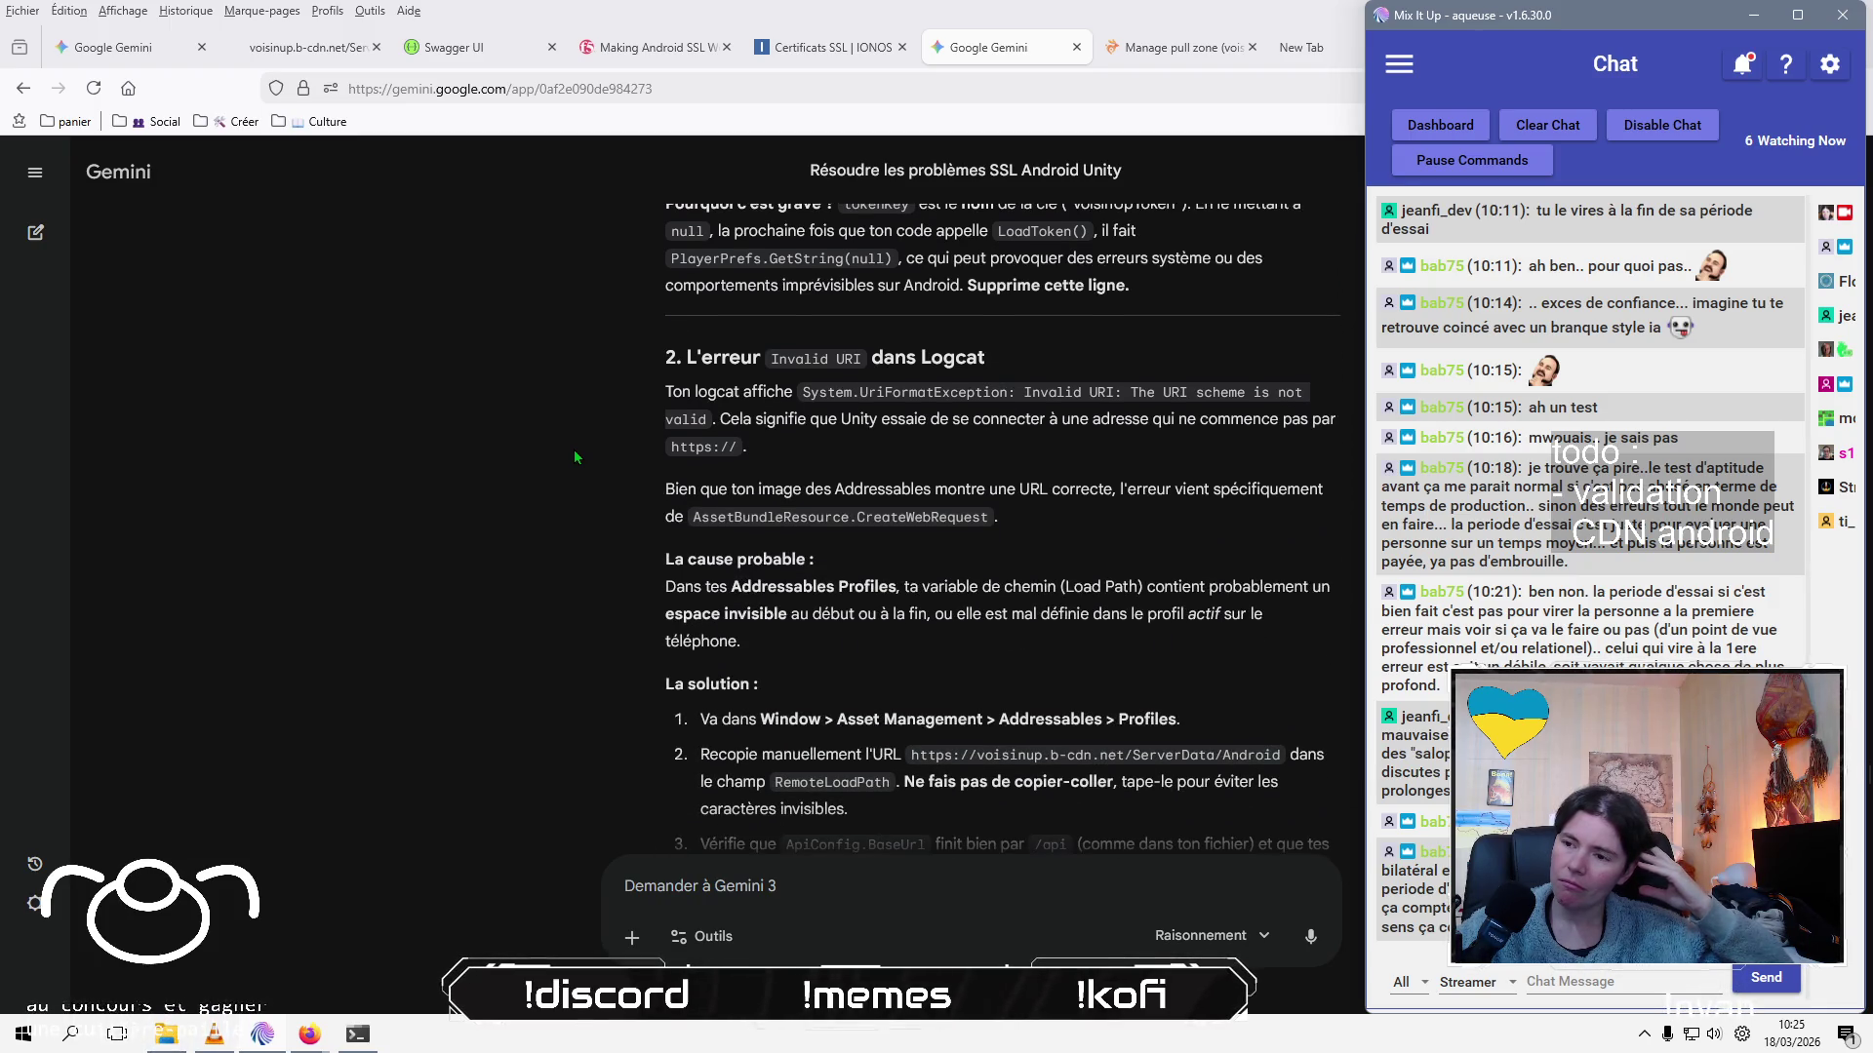
scroll(575, 456, "down", 3)
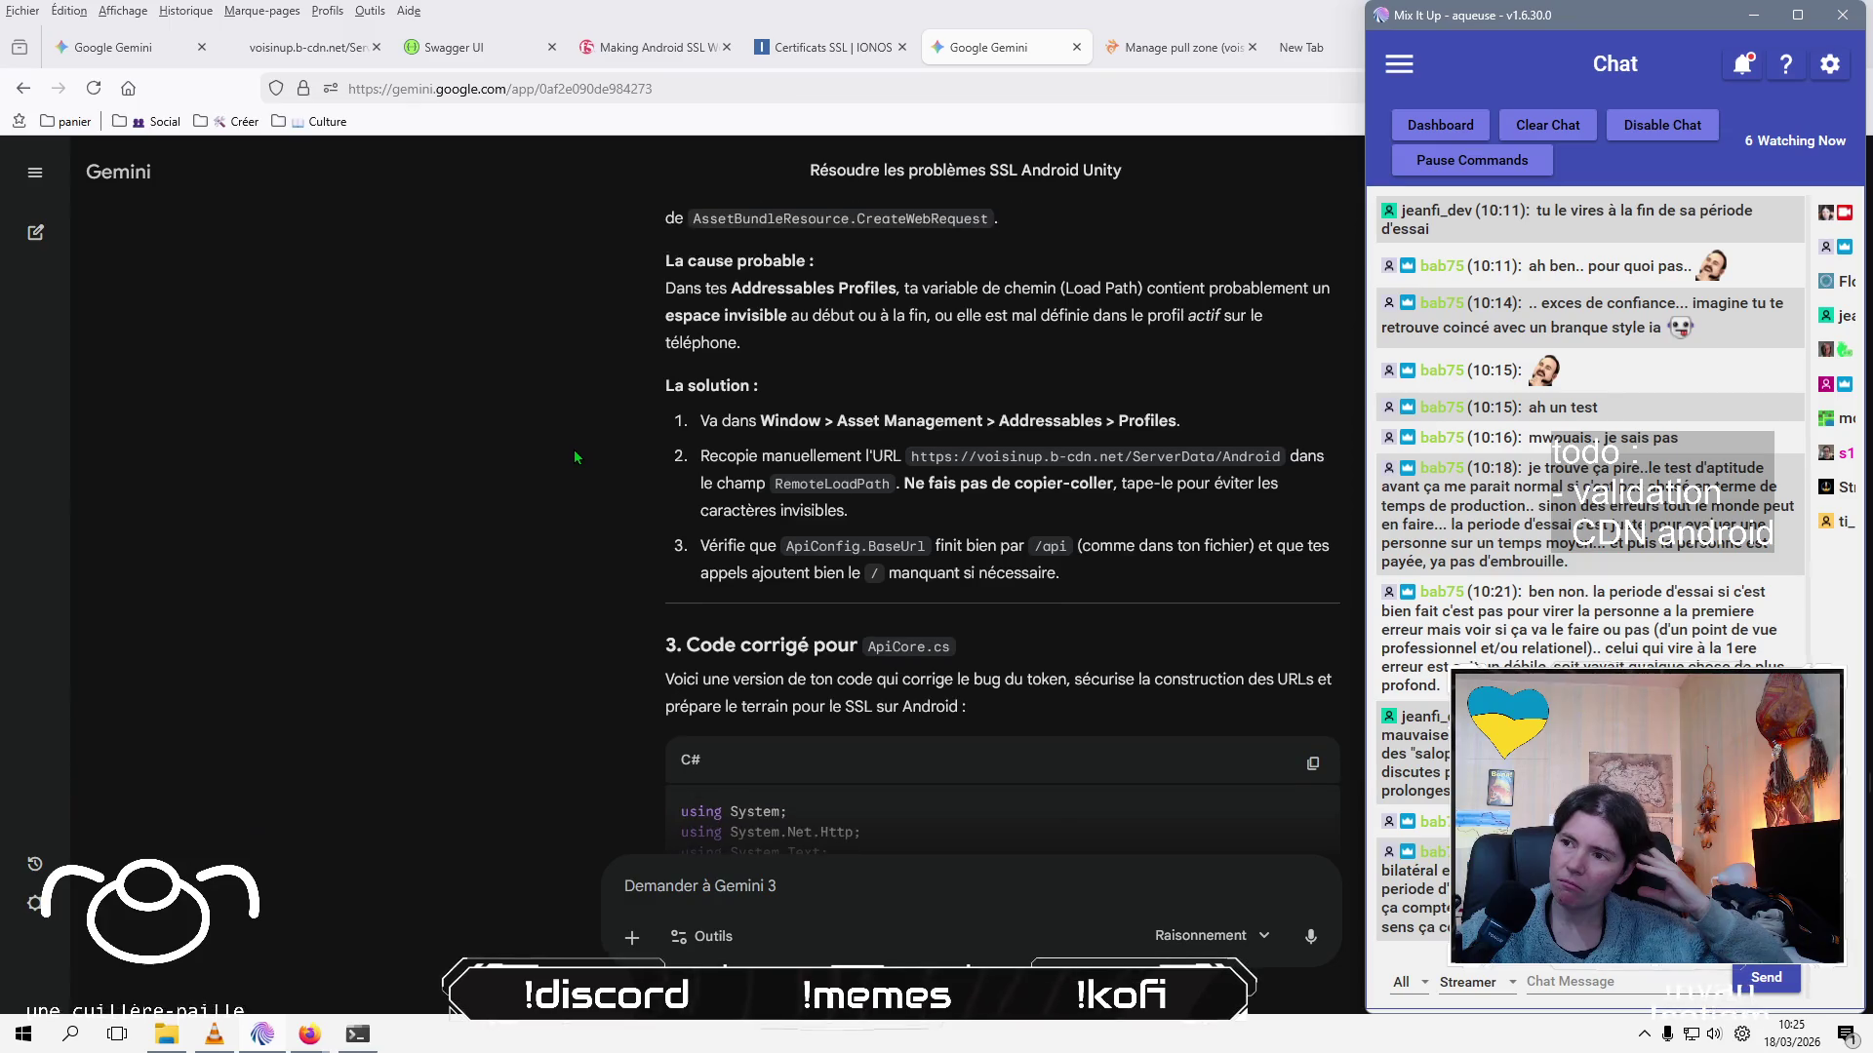
scroll(574, 456, "down", 2)
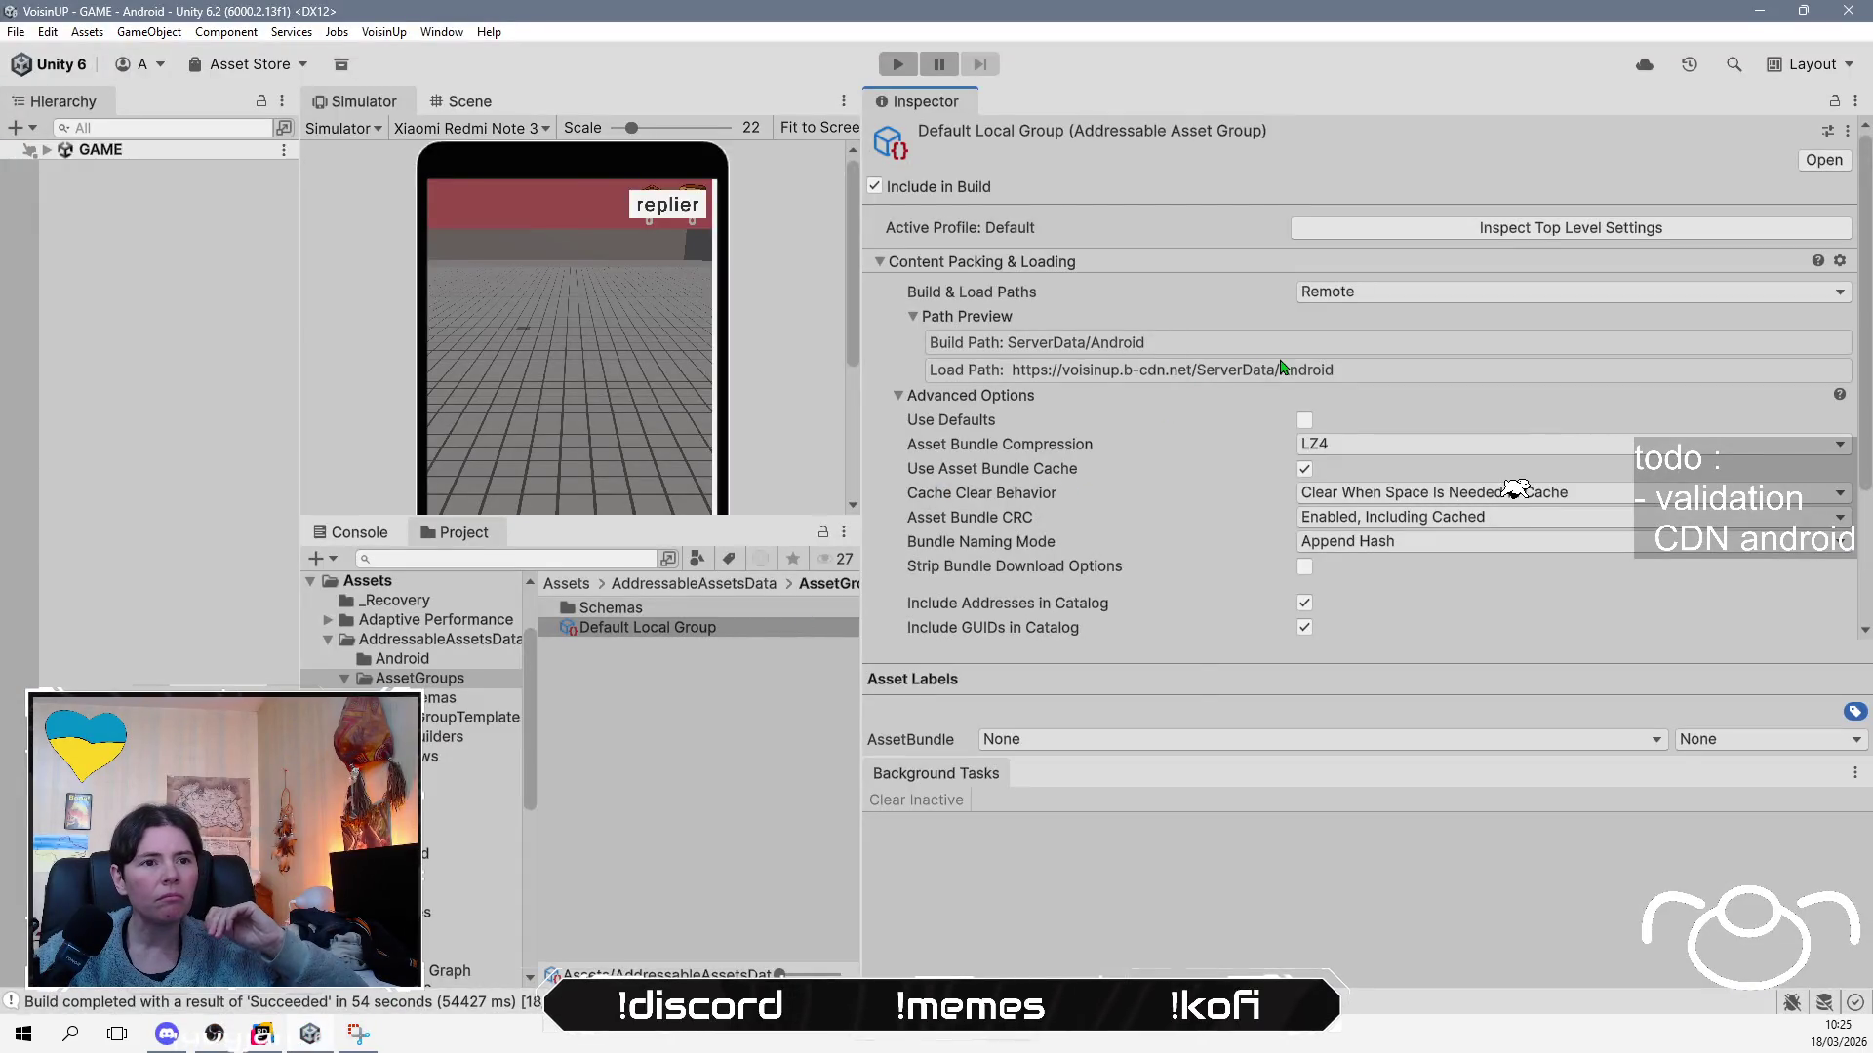
scroll(1219, 410, "down", 4)
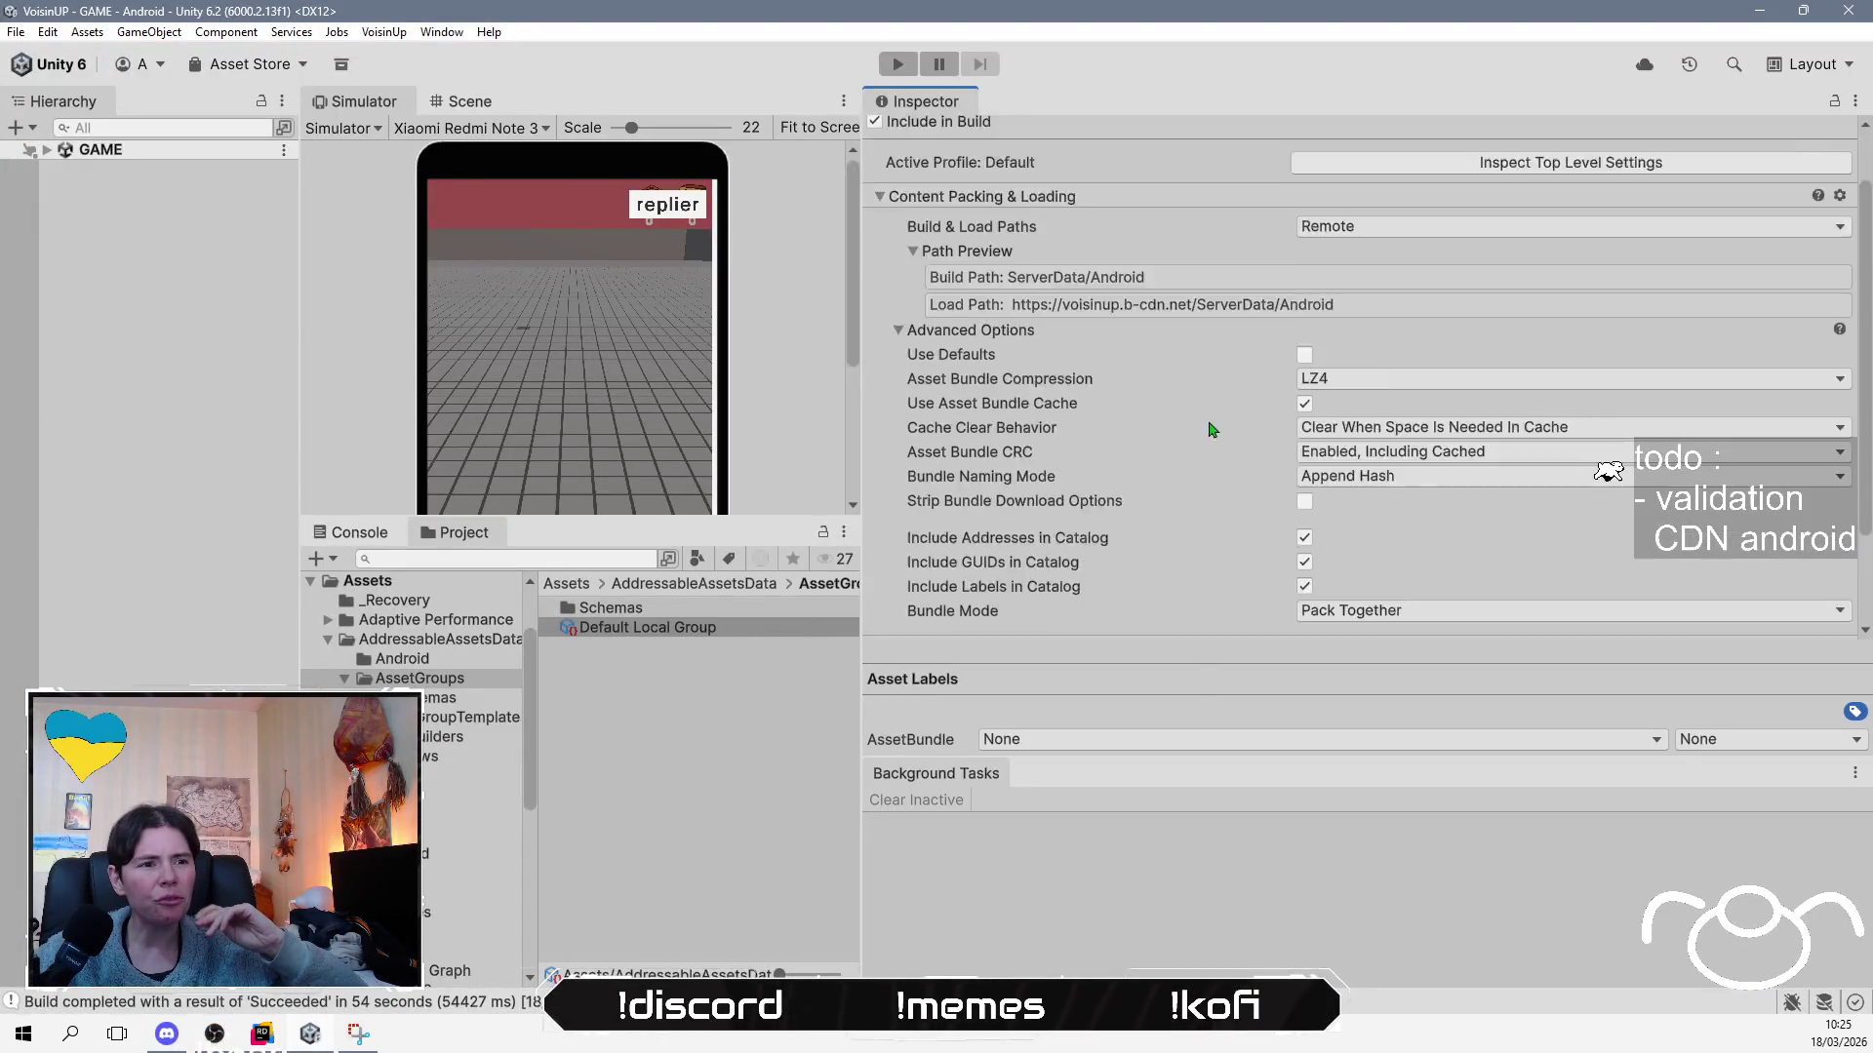
scroll(1180, 481, "up", 4)
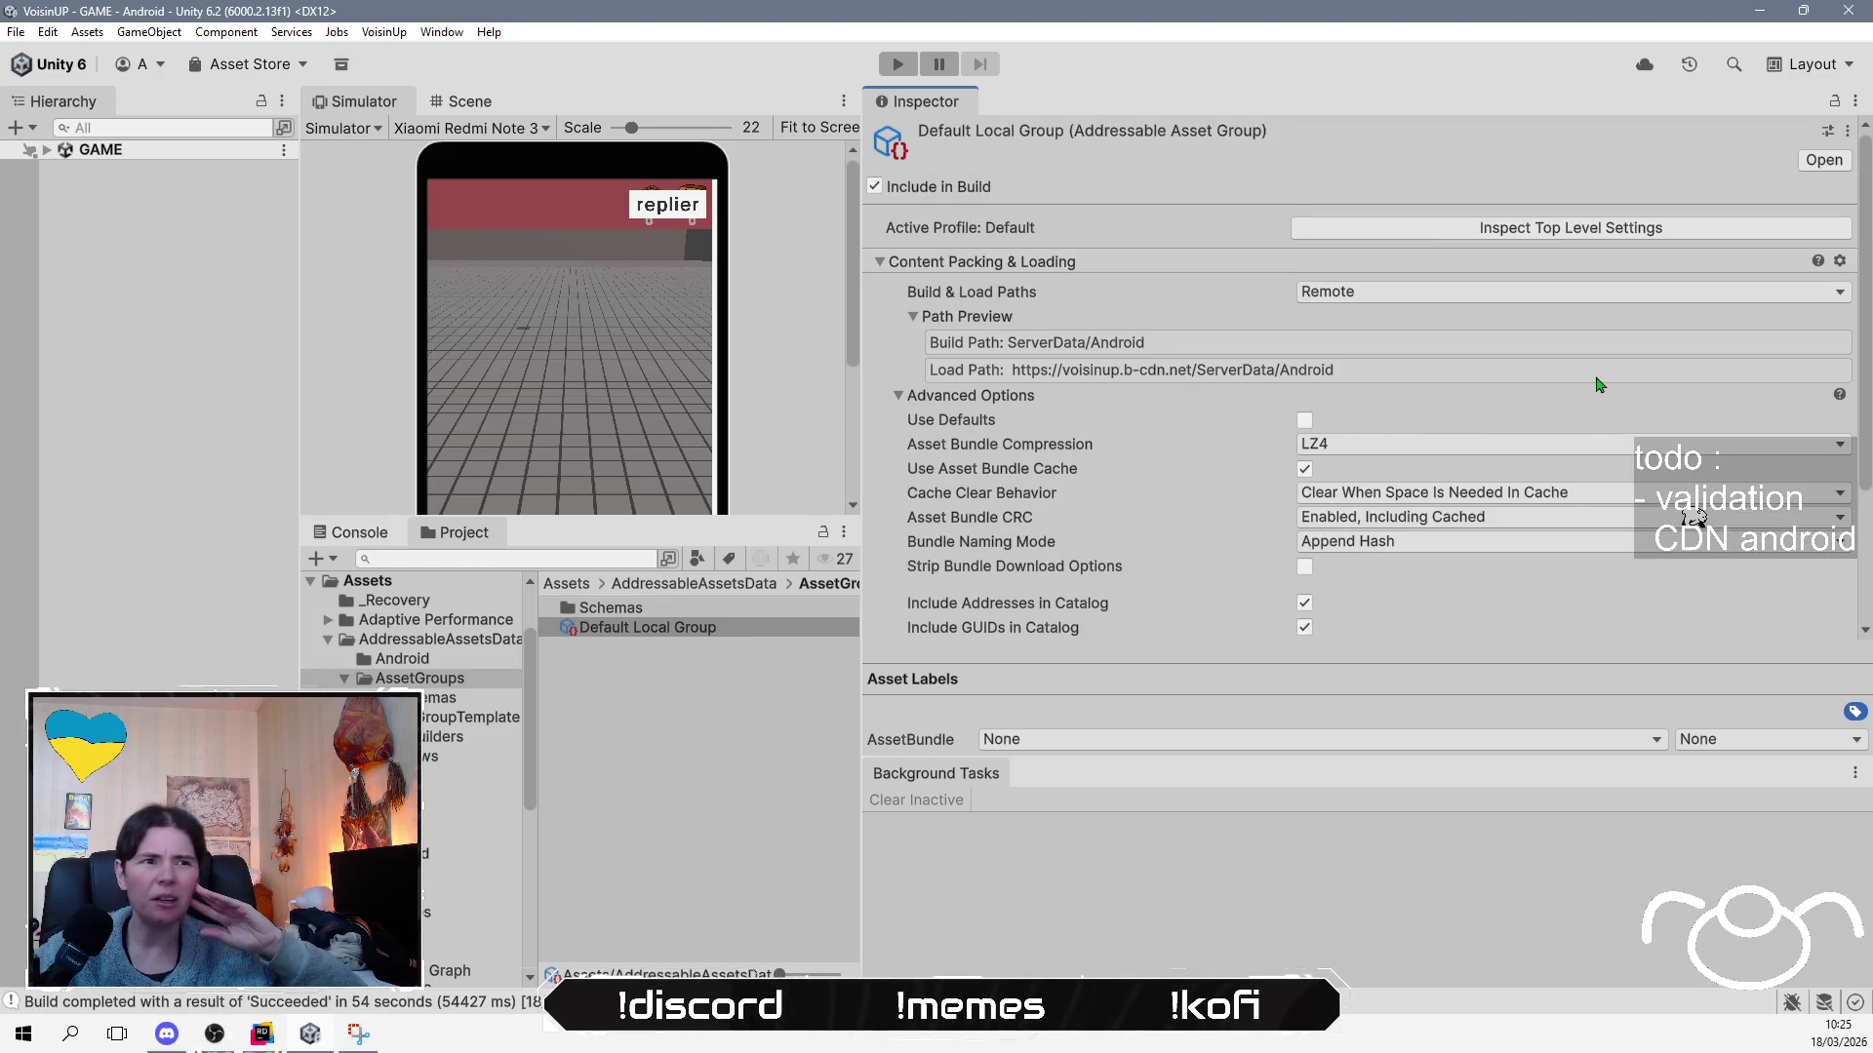
left_click(1602, 293)
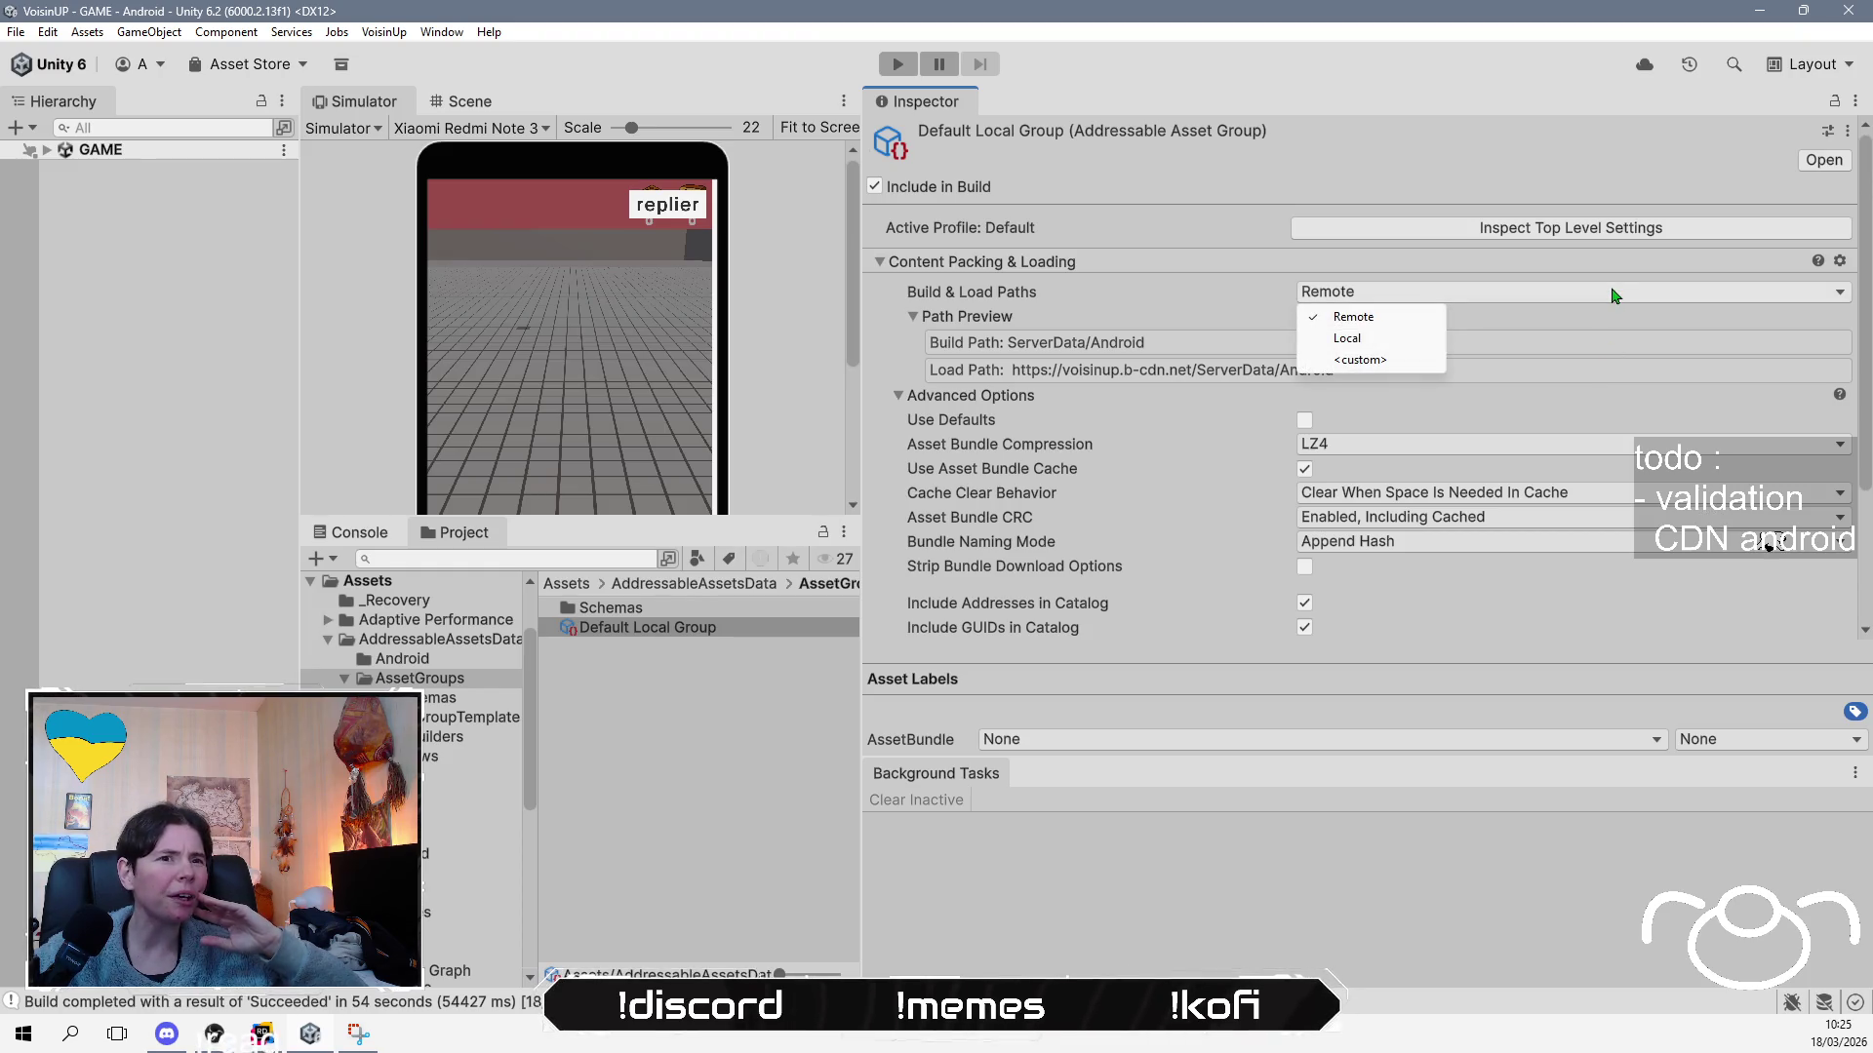
left_click(1359, 360)
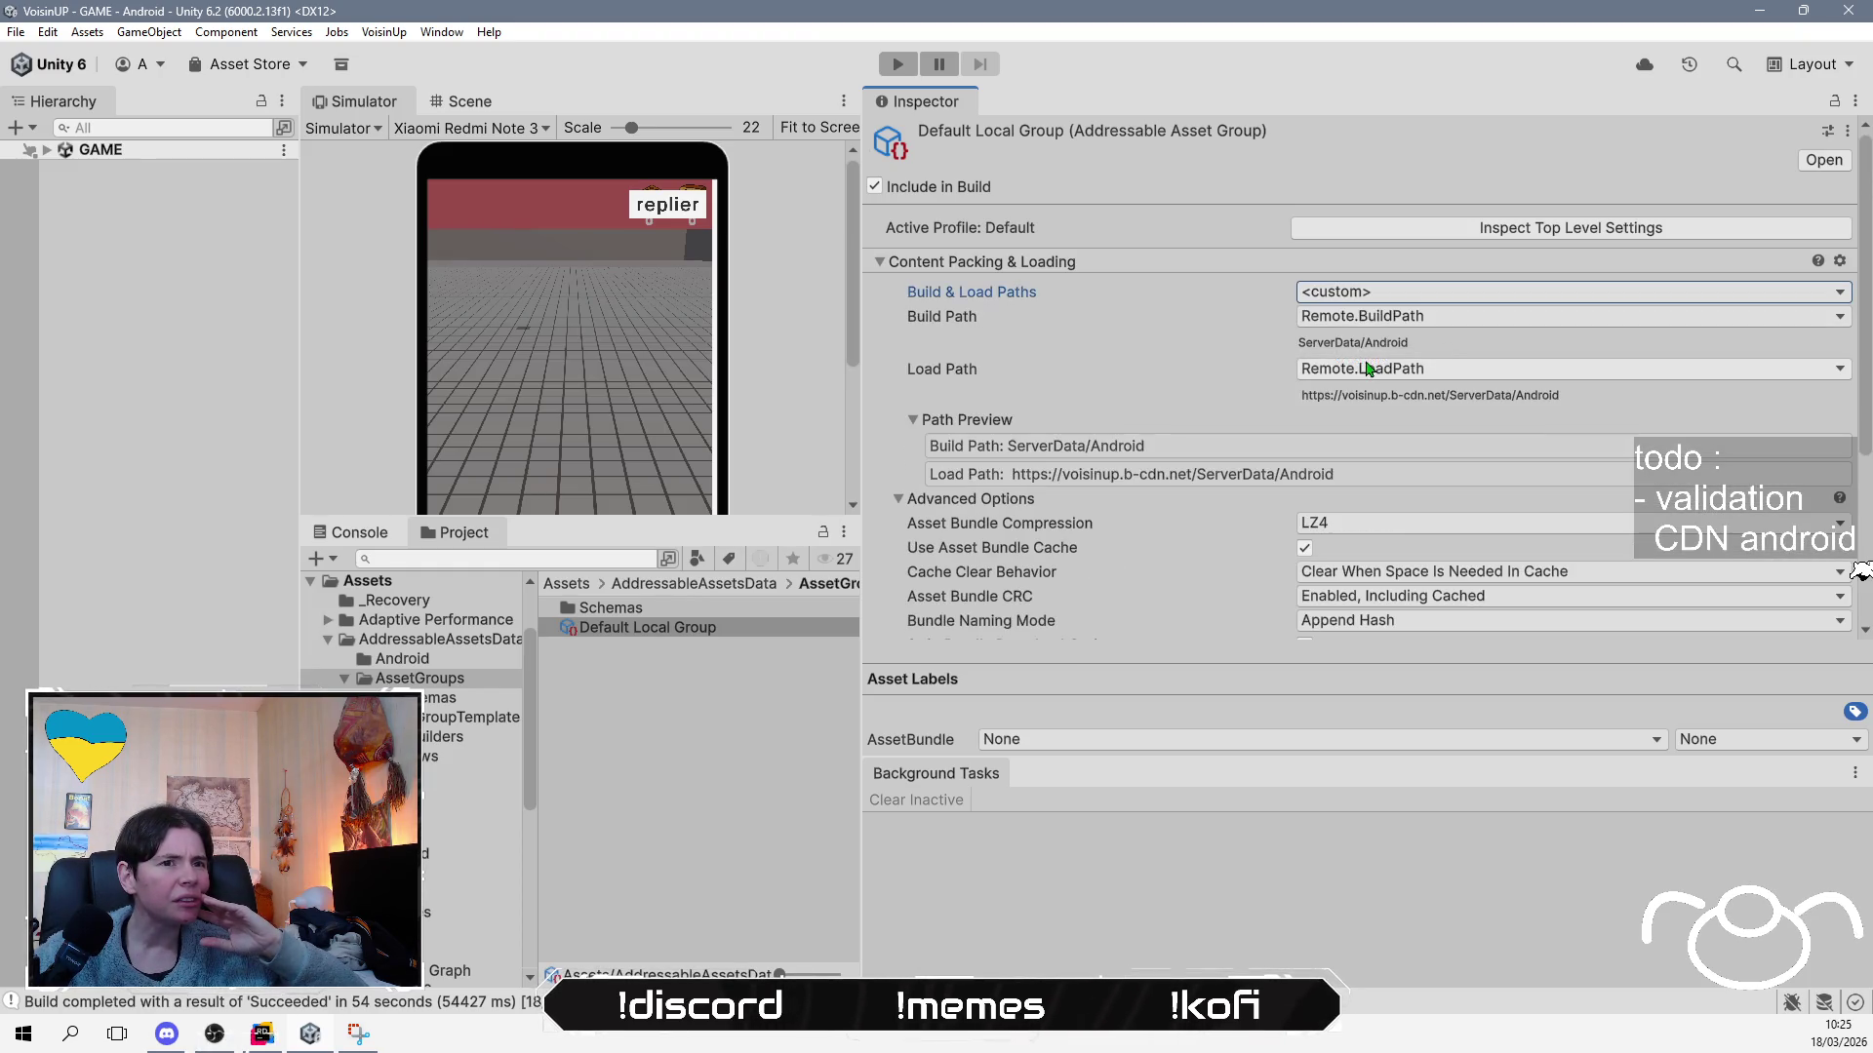
left_click(1389, 296)
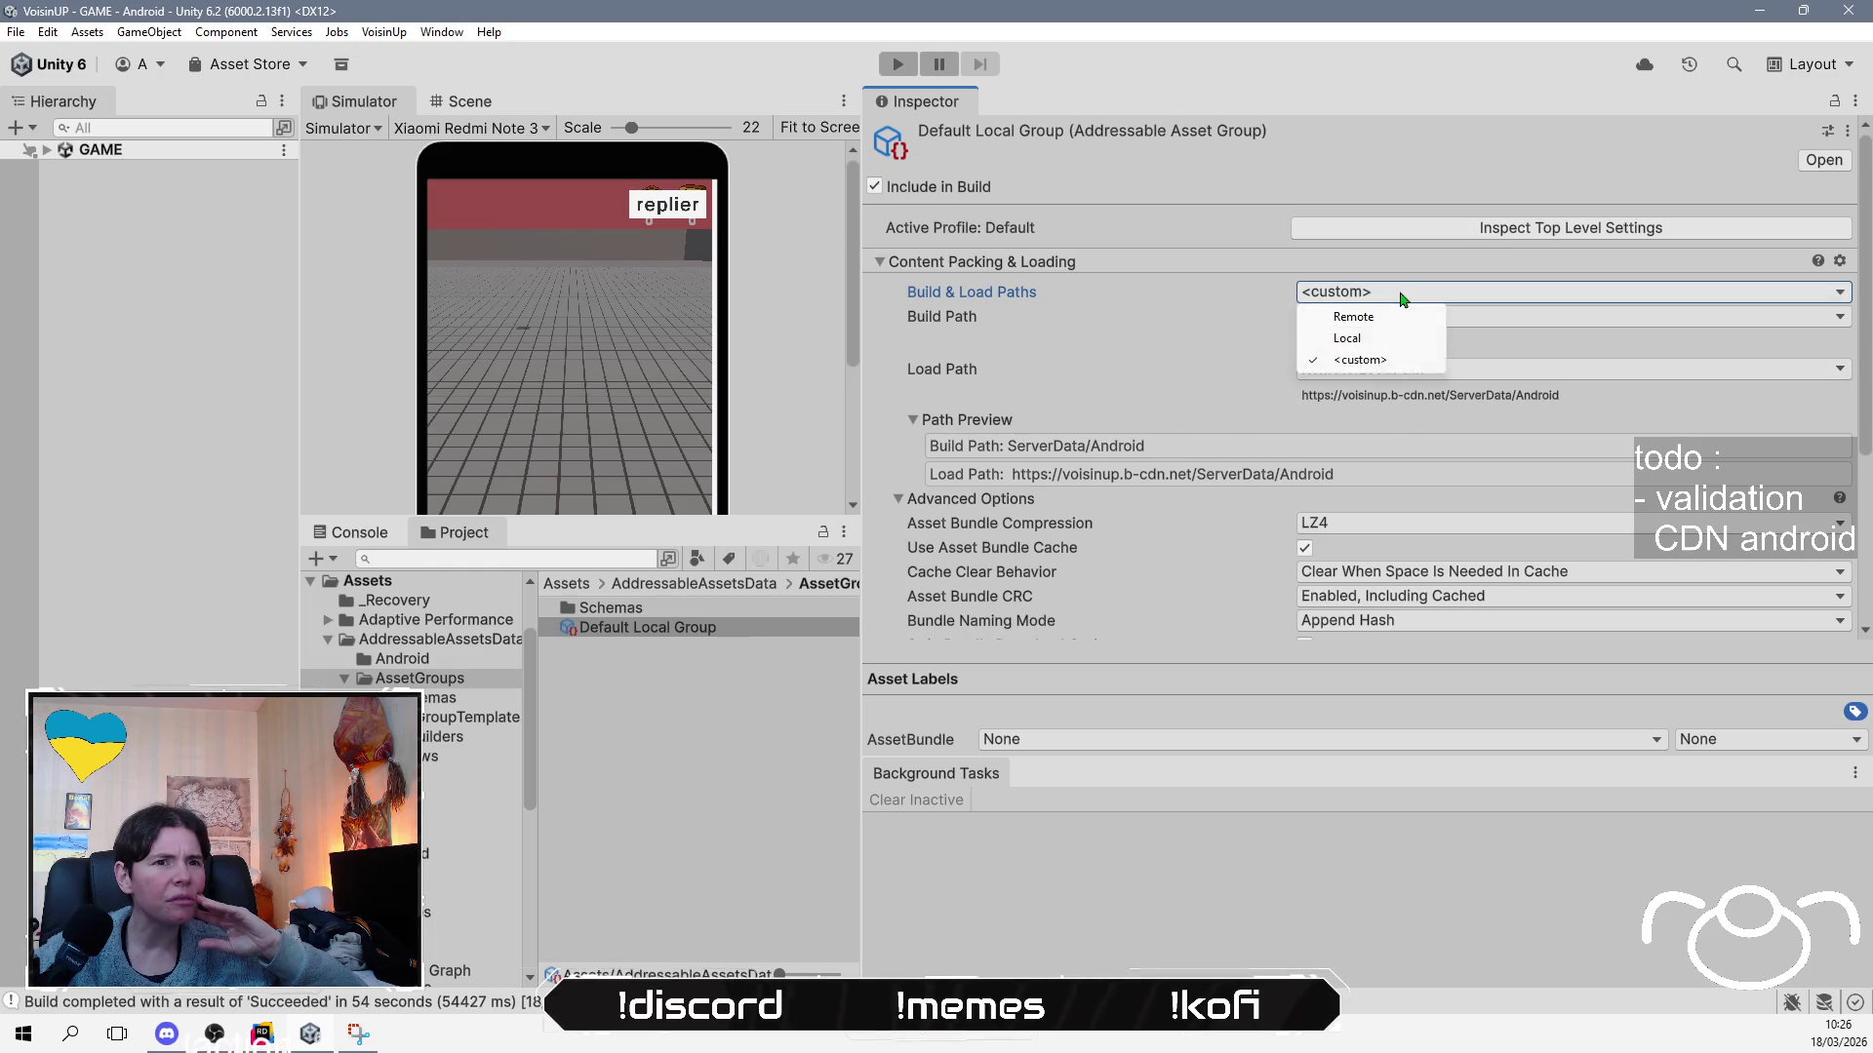
left_click(1393, 314)
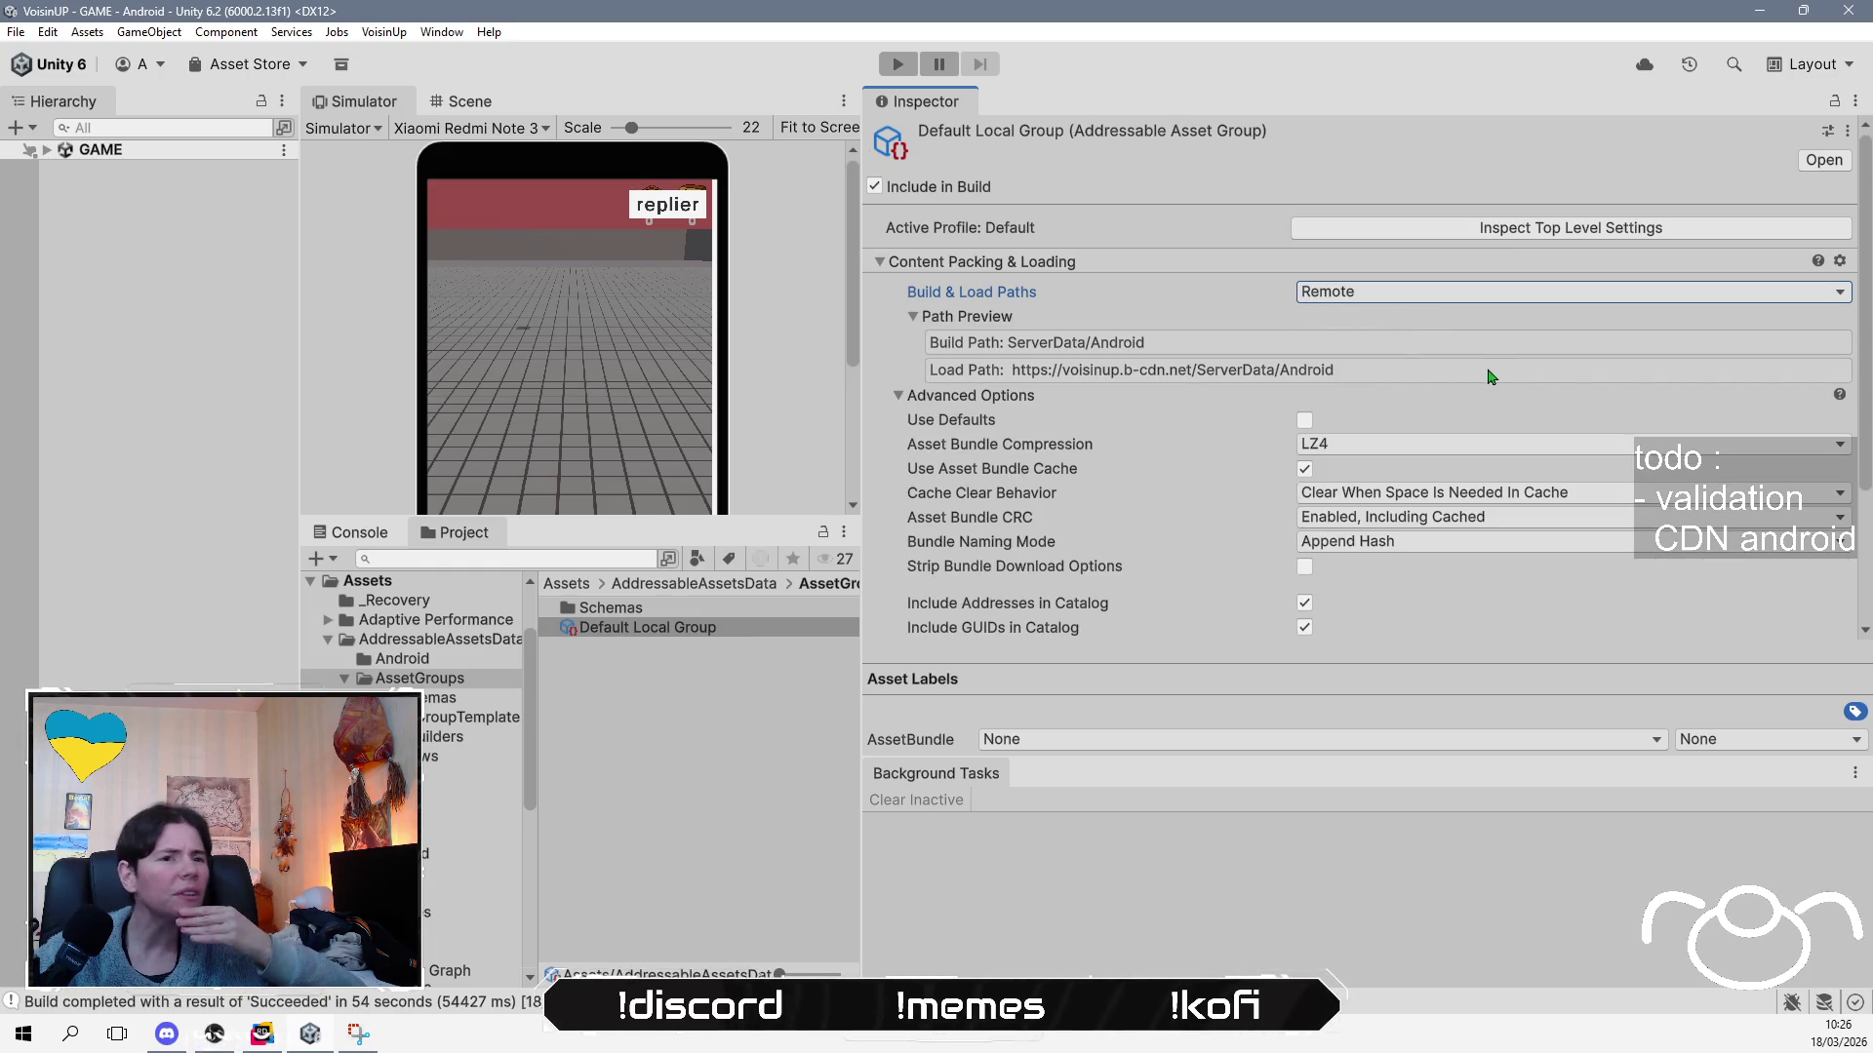
left_click(1534, 229)
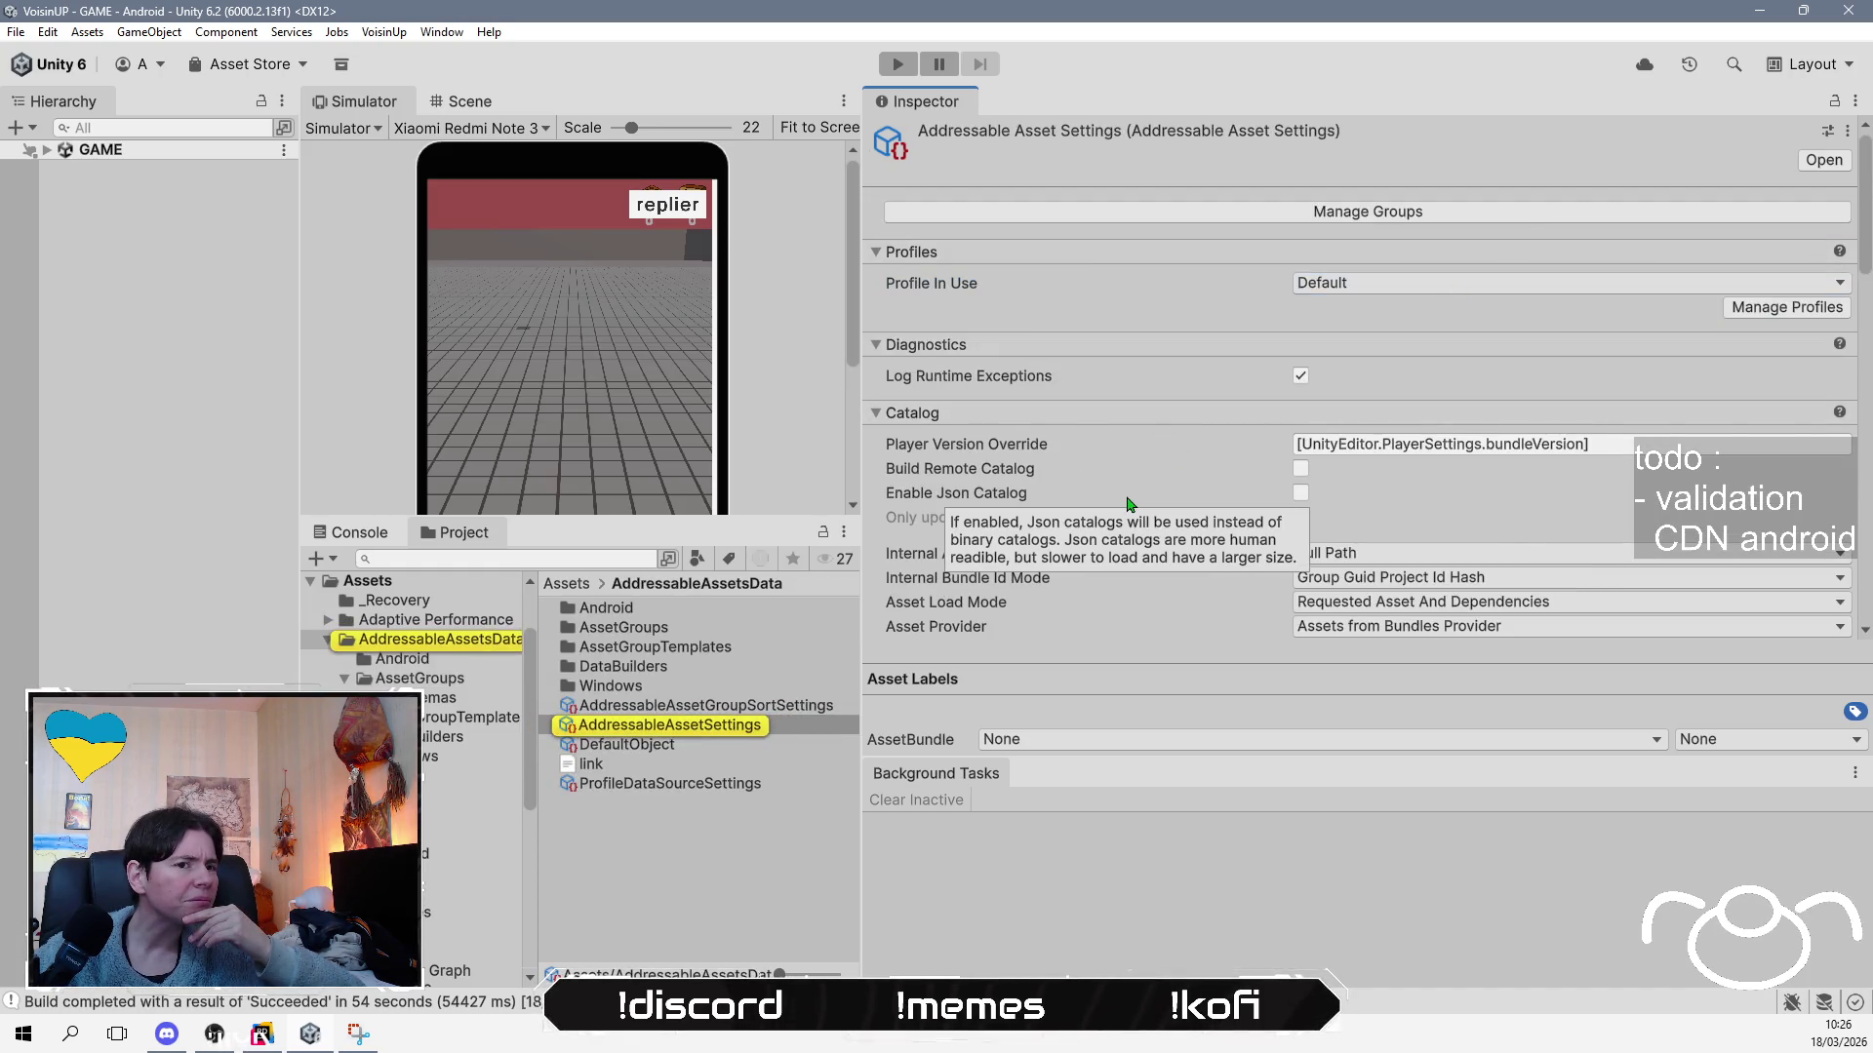
scroll(1128, 504, "down", 2)
scroll(1128, 505, "down", 10)
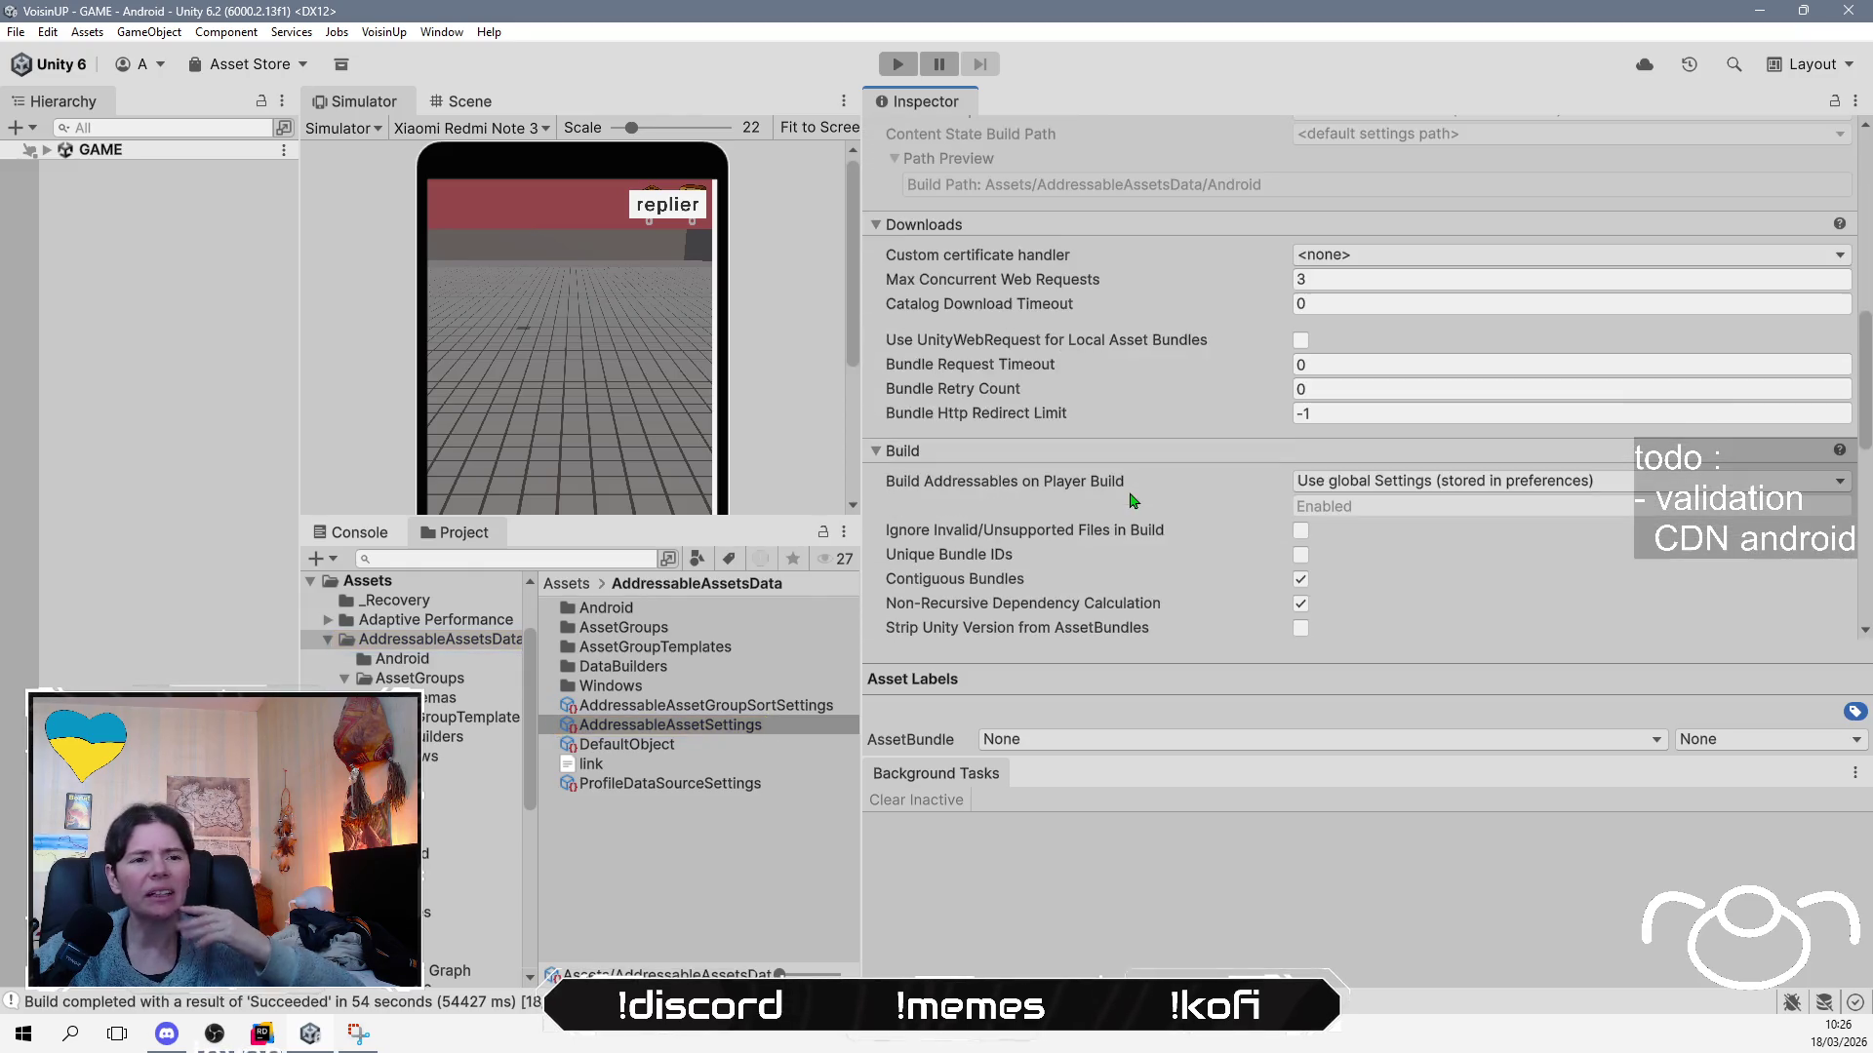
scroll(1132, 501, "down", 8)
scroll(1132, 500, "down", 5)
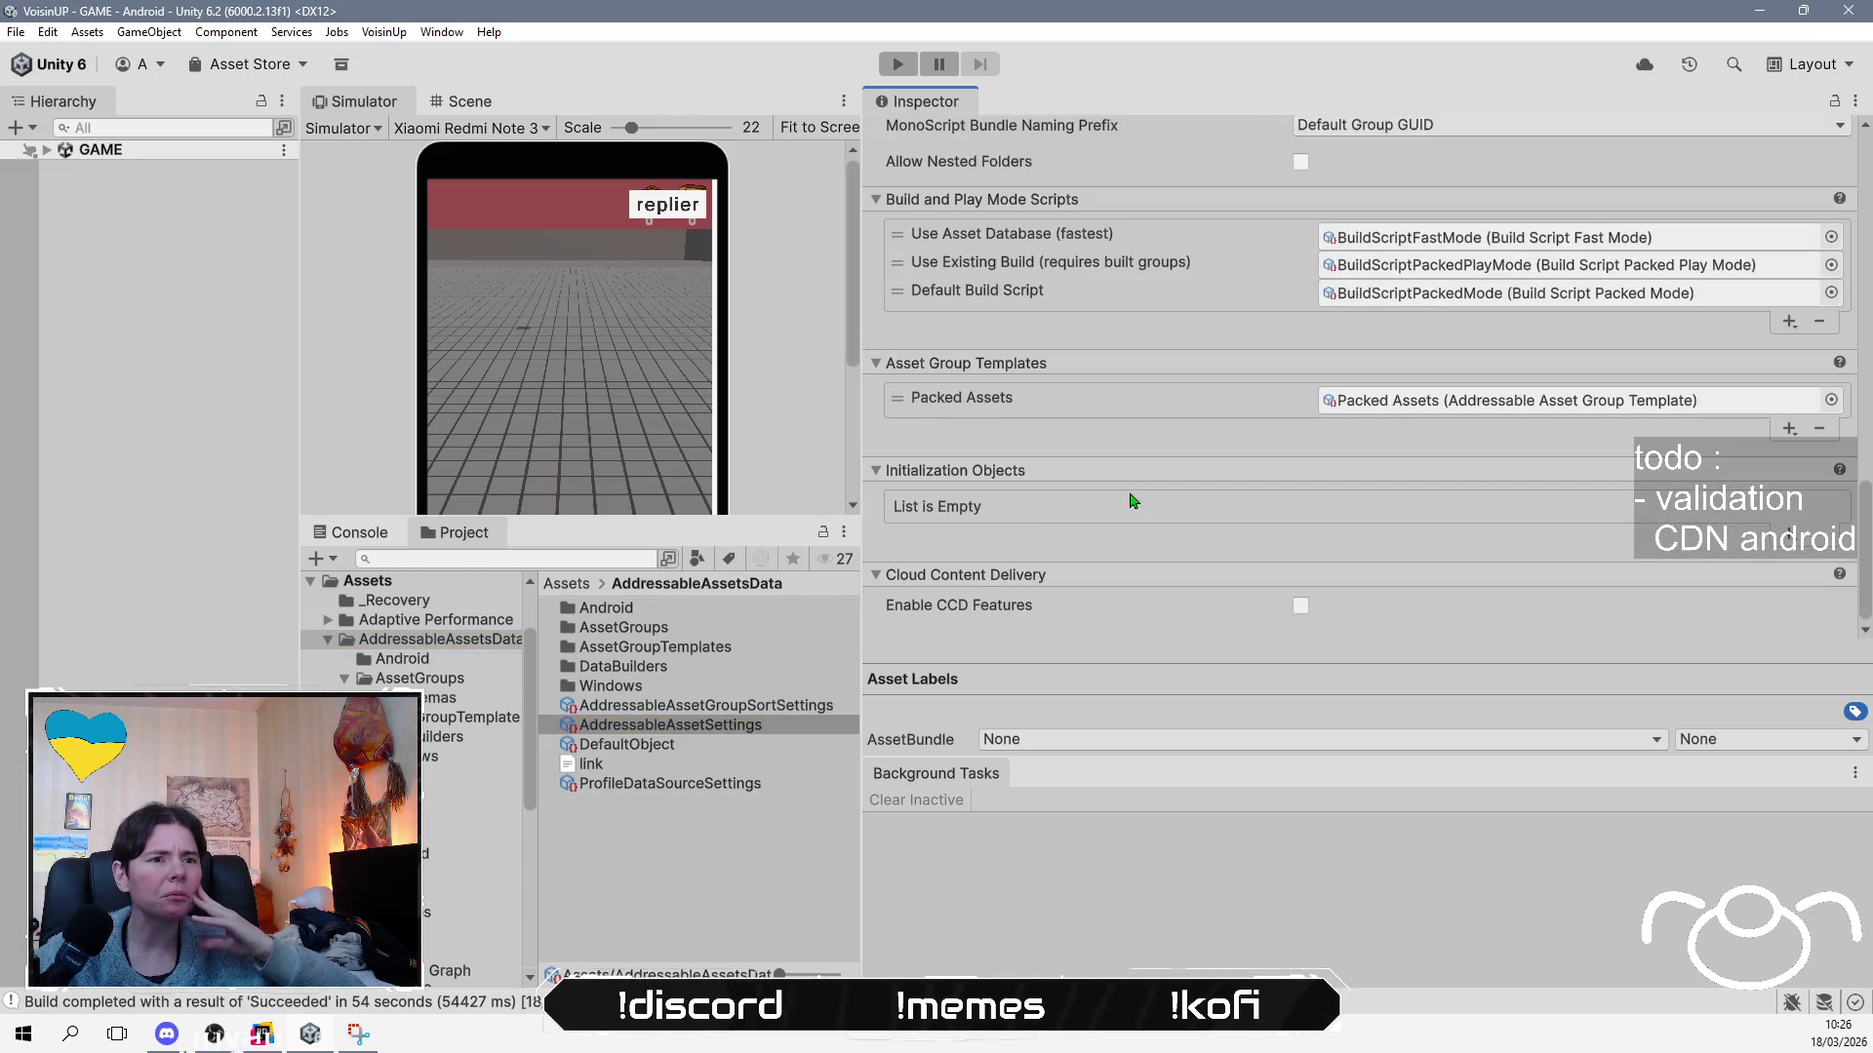
scroll(1131, 500, "up", 15)
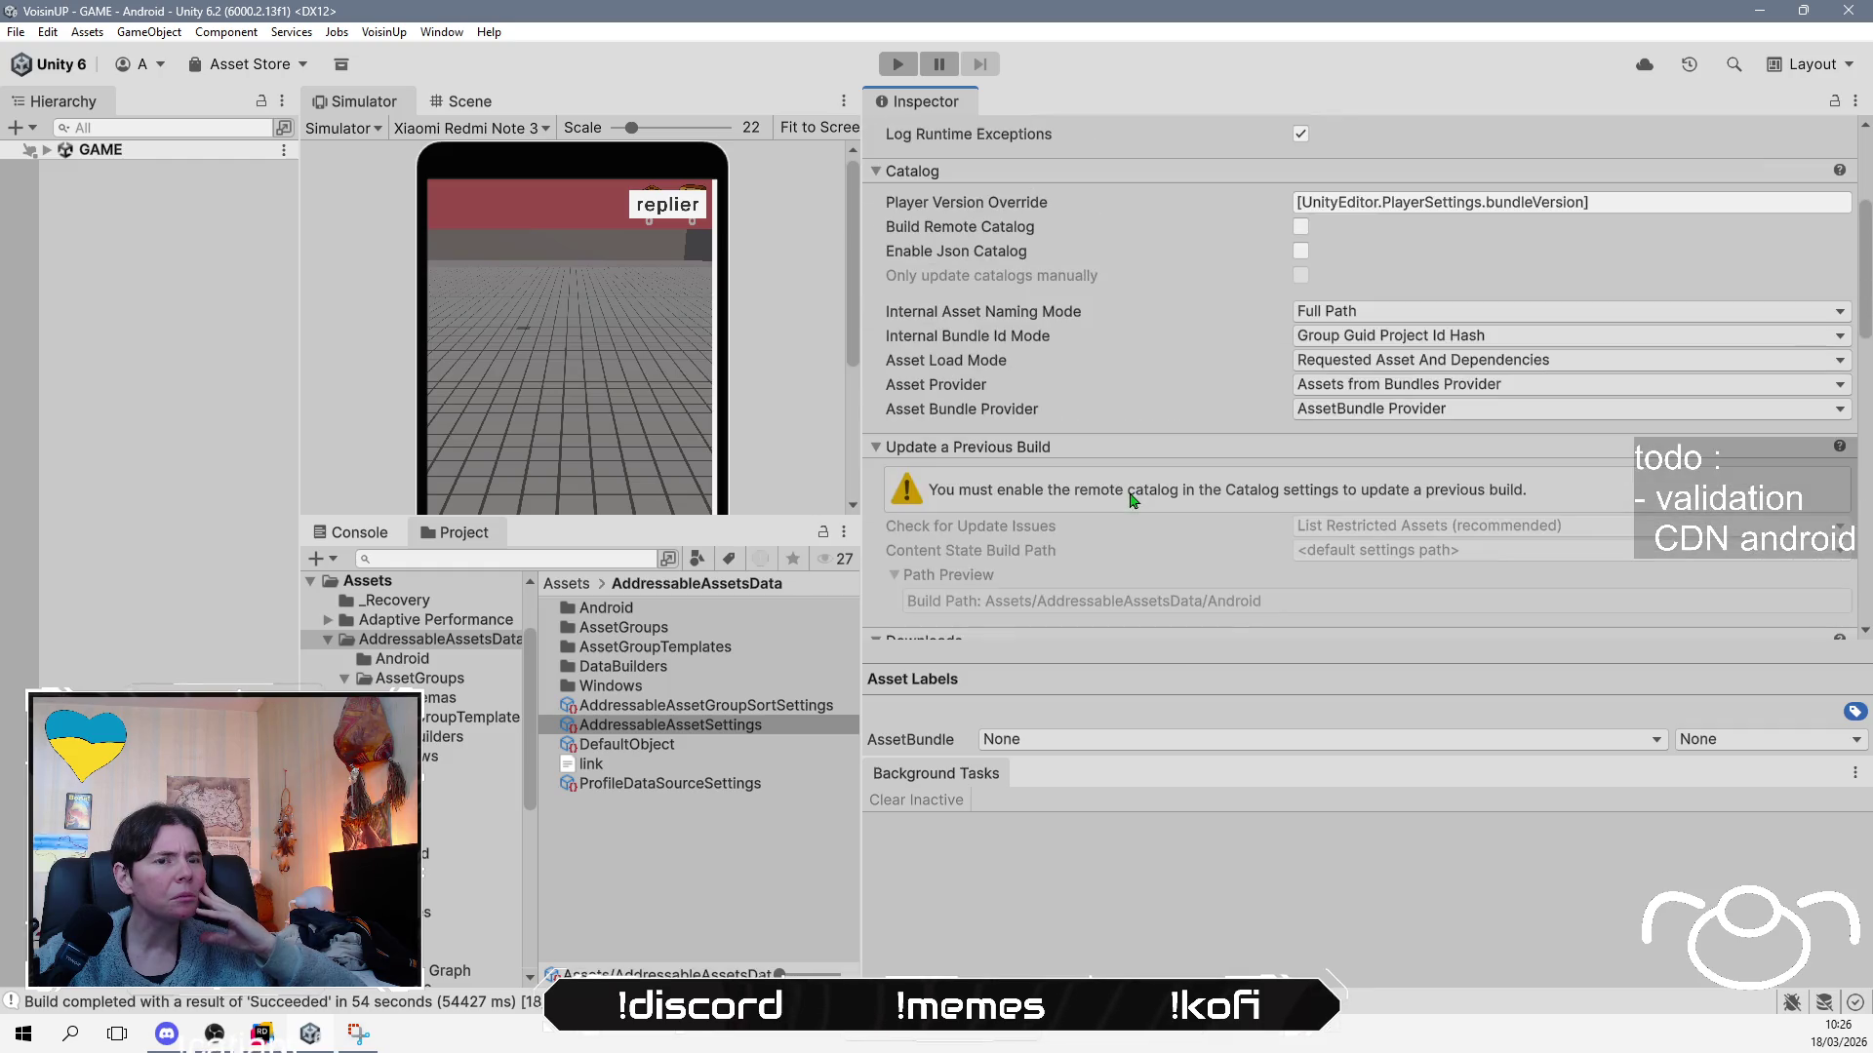
scroll(1132, 500, "up", 5)
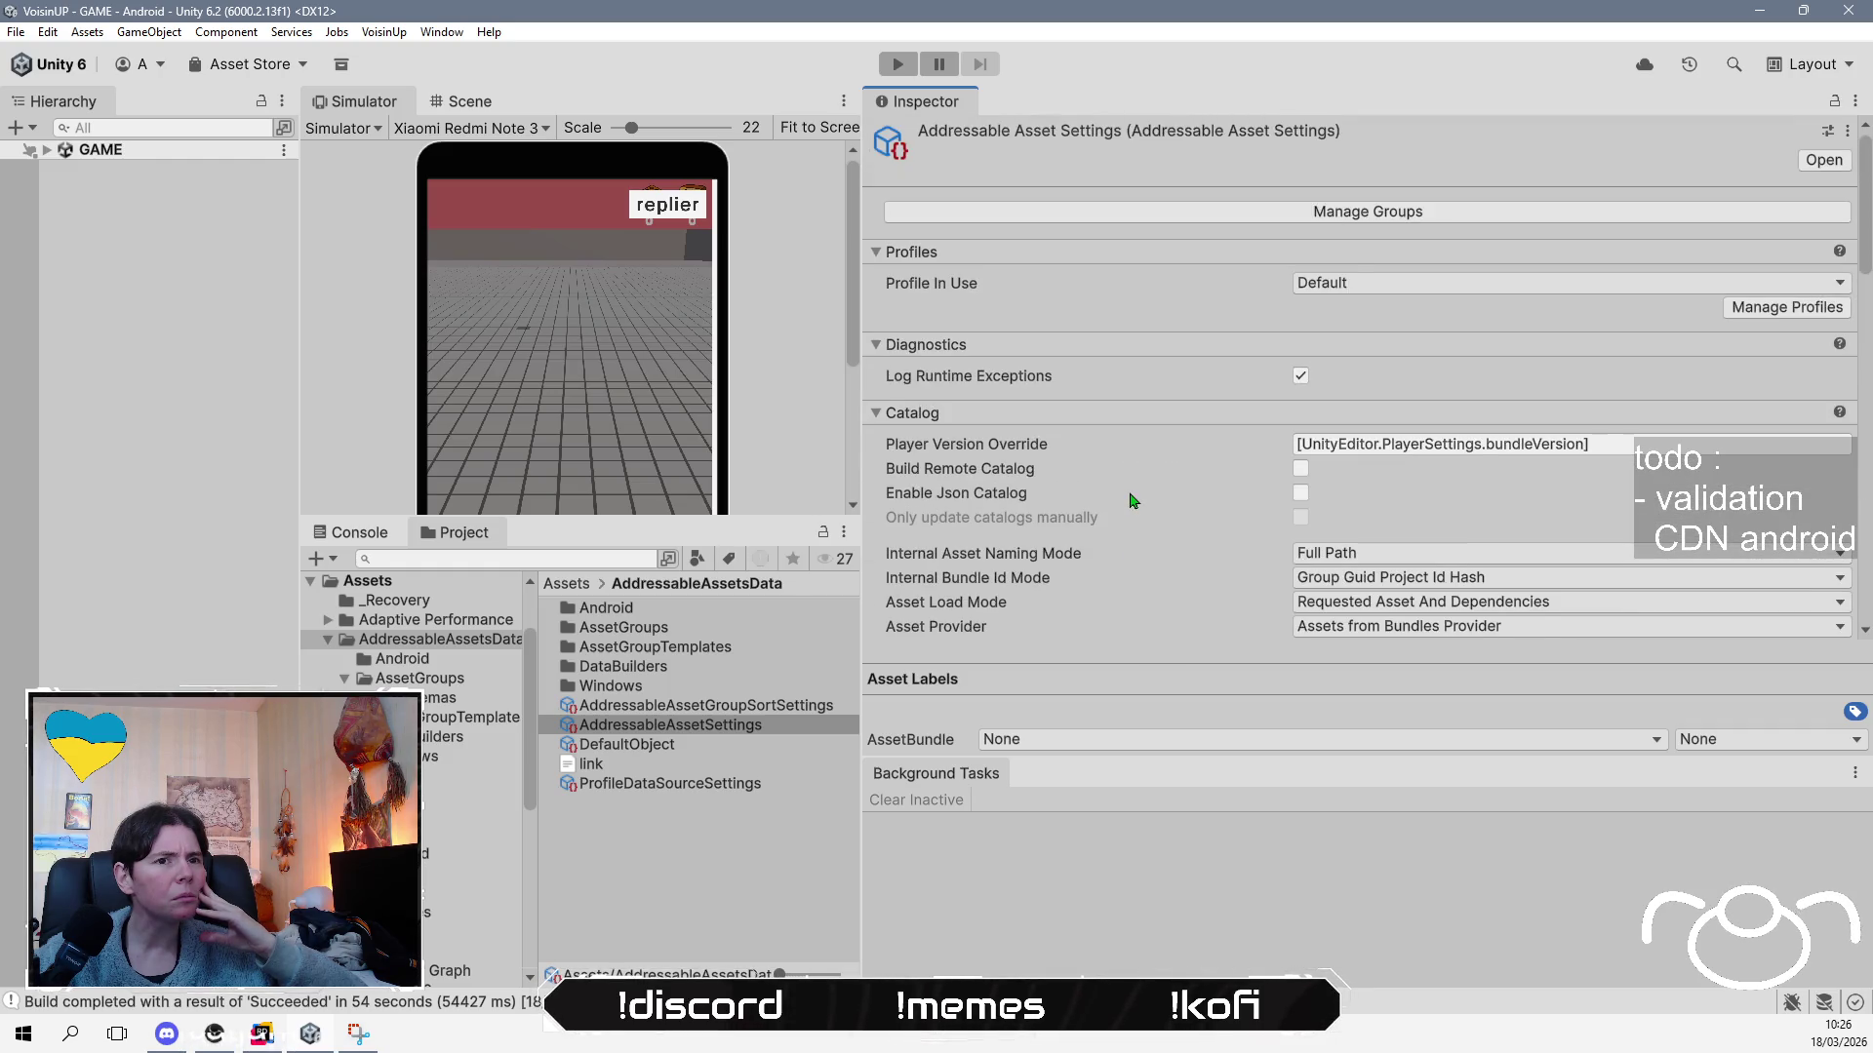
left_click(1789, 318)
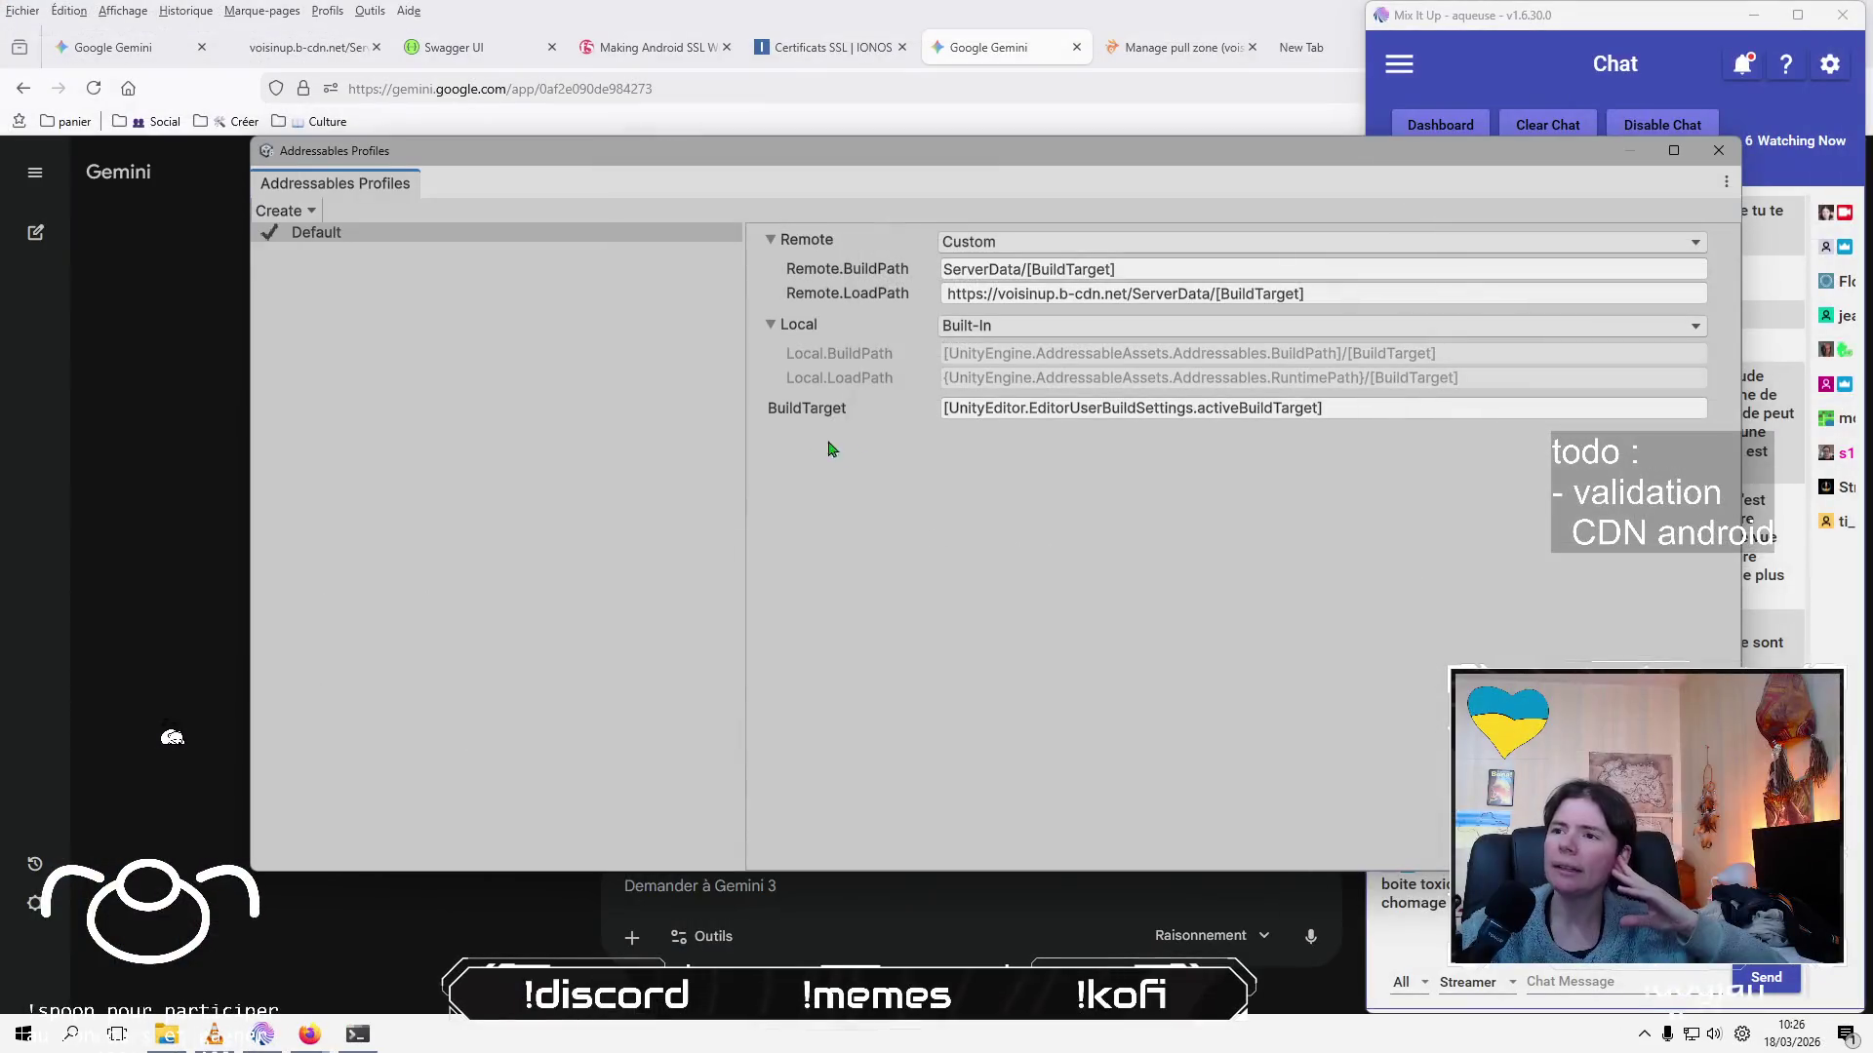
left_click(1337, 293)
left_click(1089, 293)
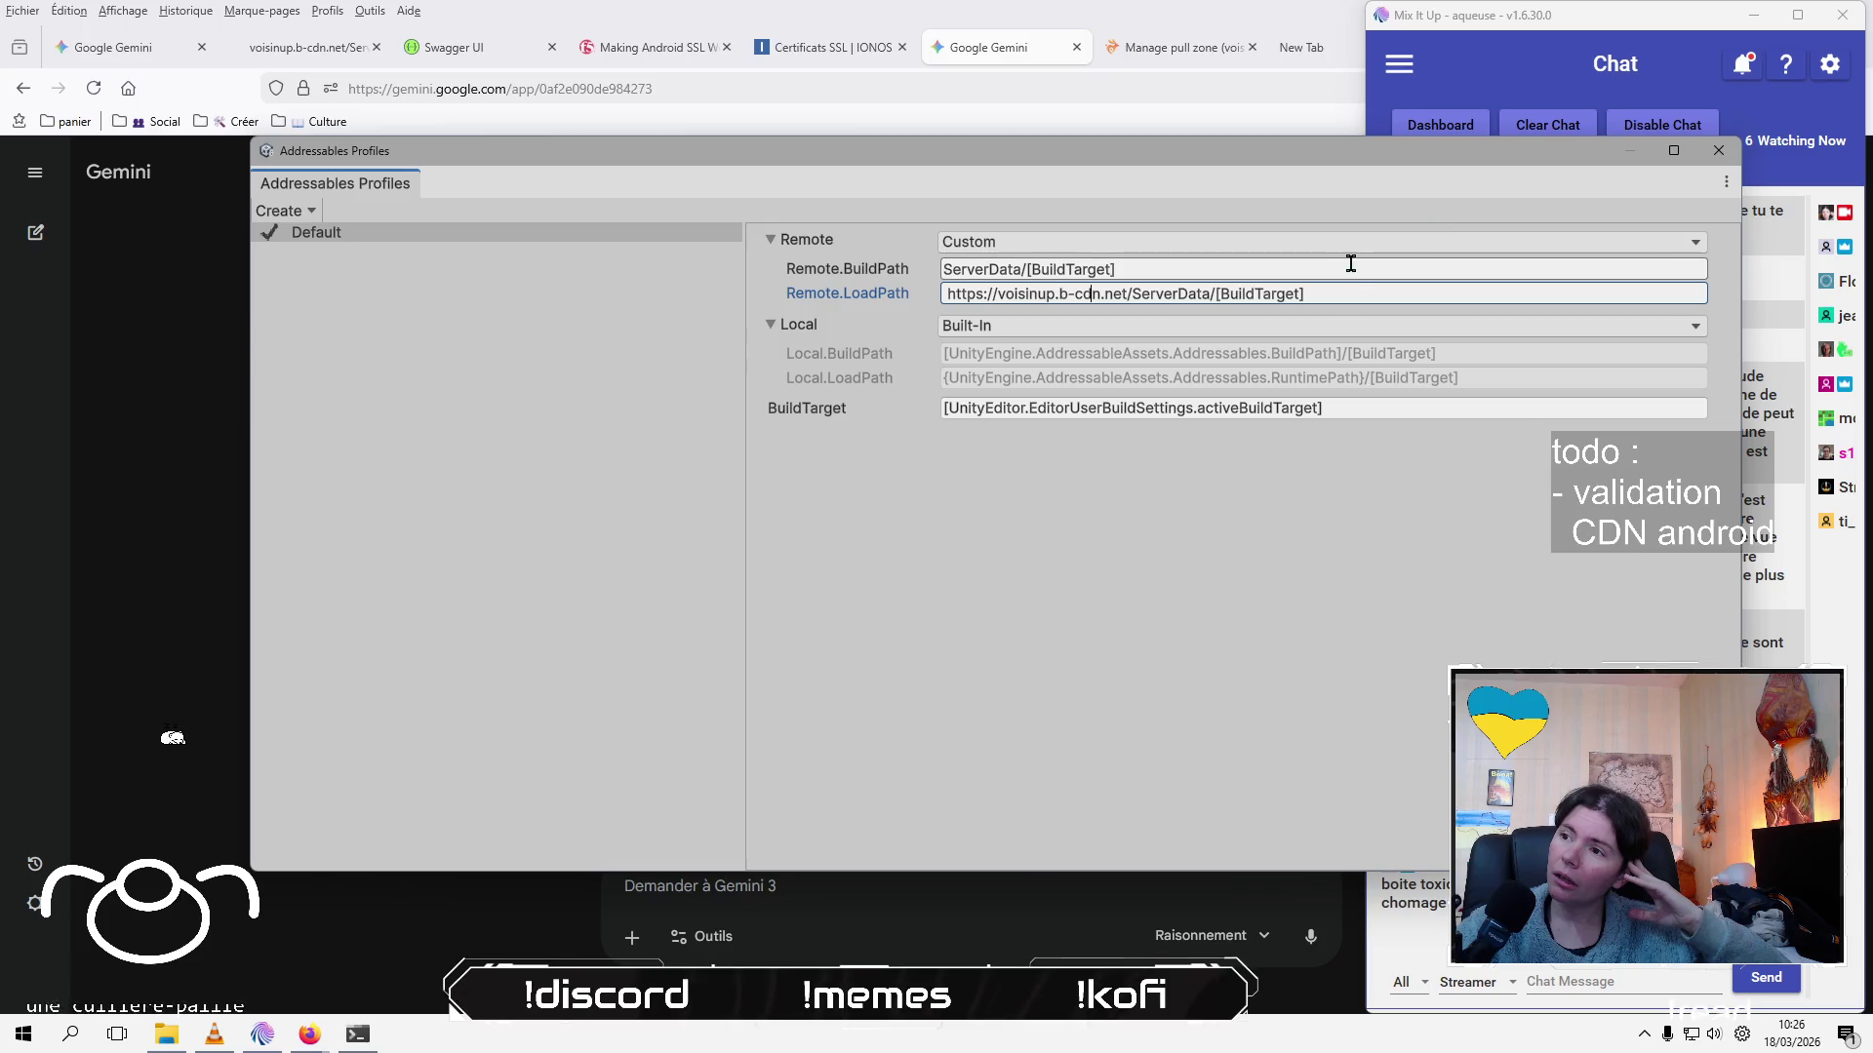
left_click(1339, 294)
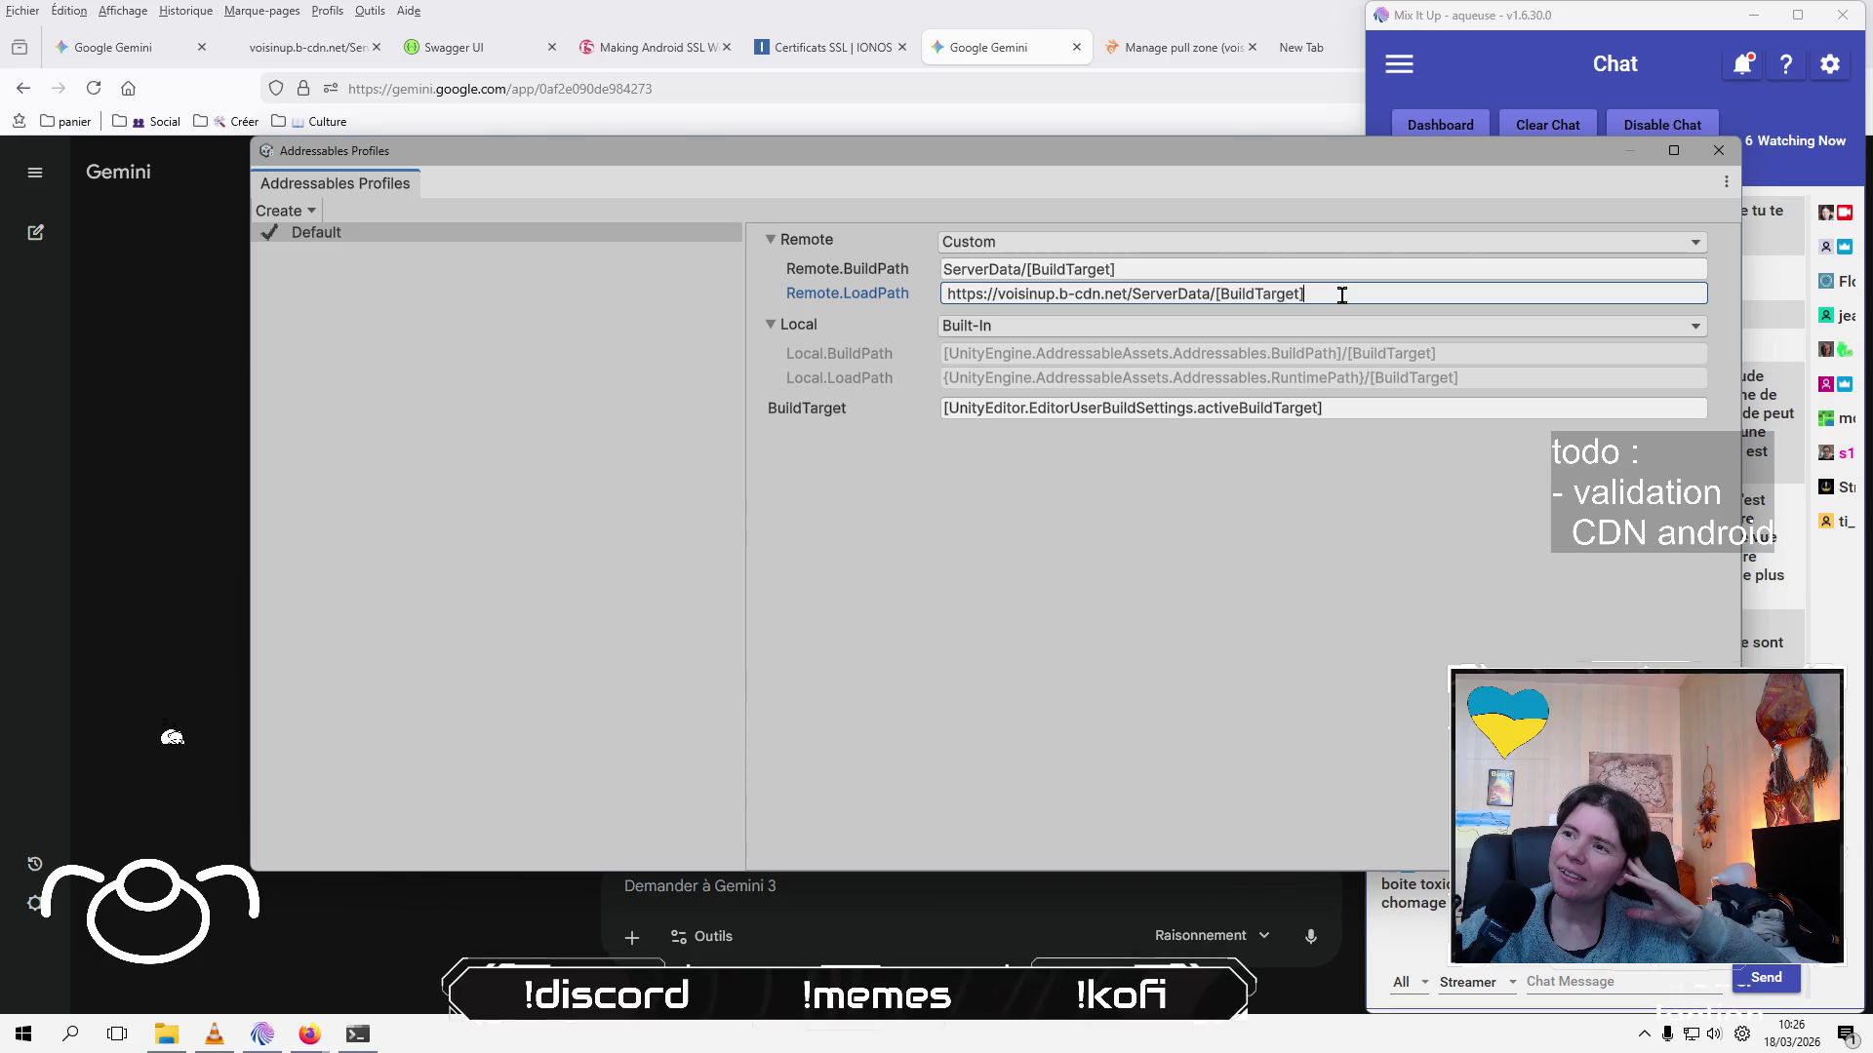
left_click(1366, 271)
left_click(986, 298)
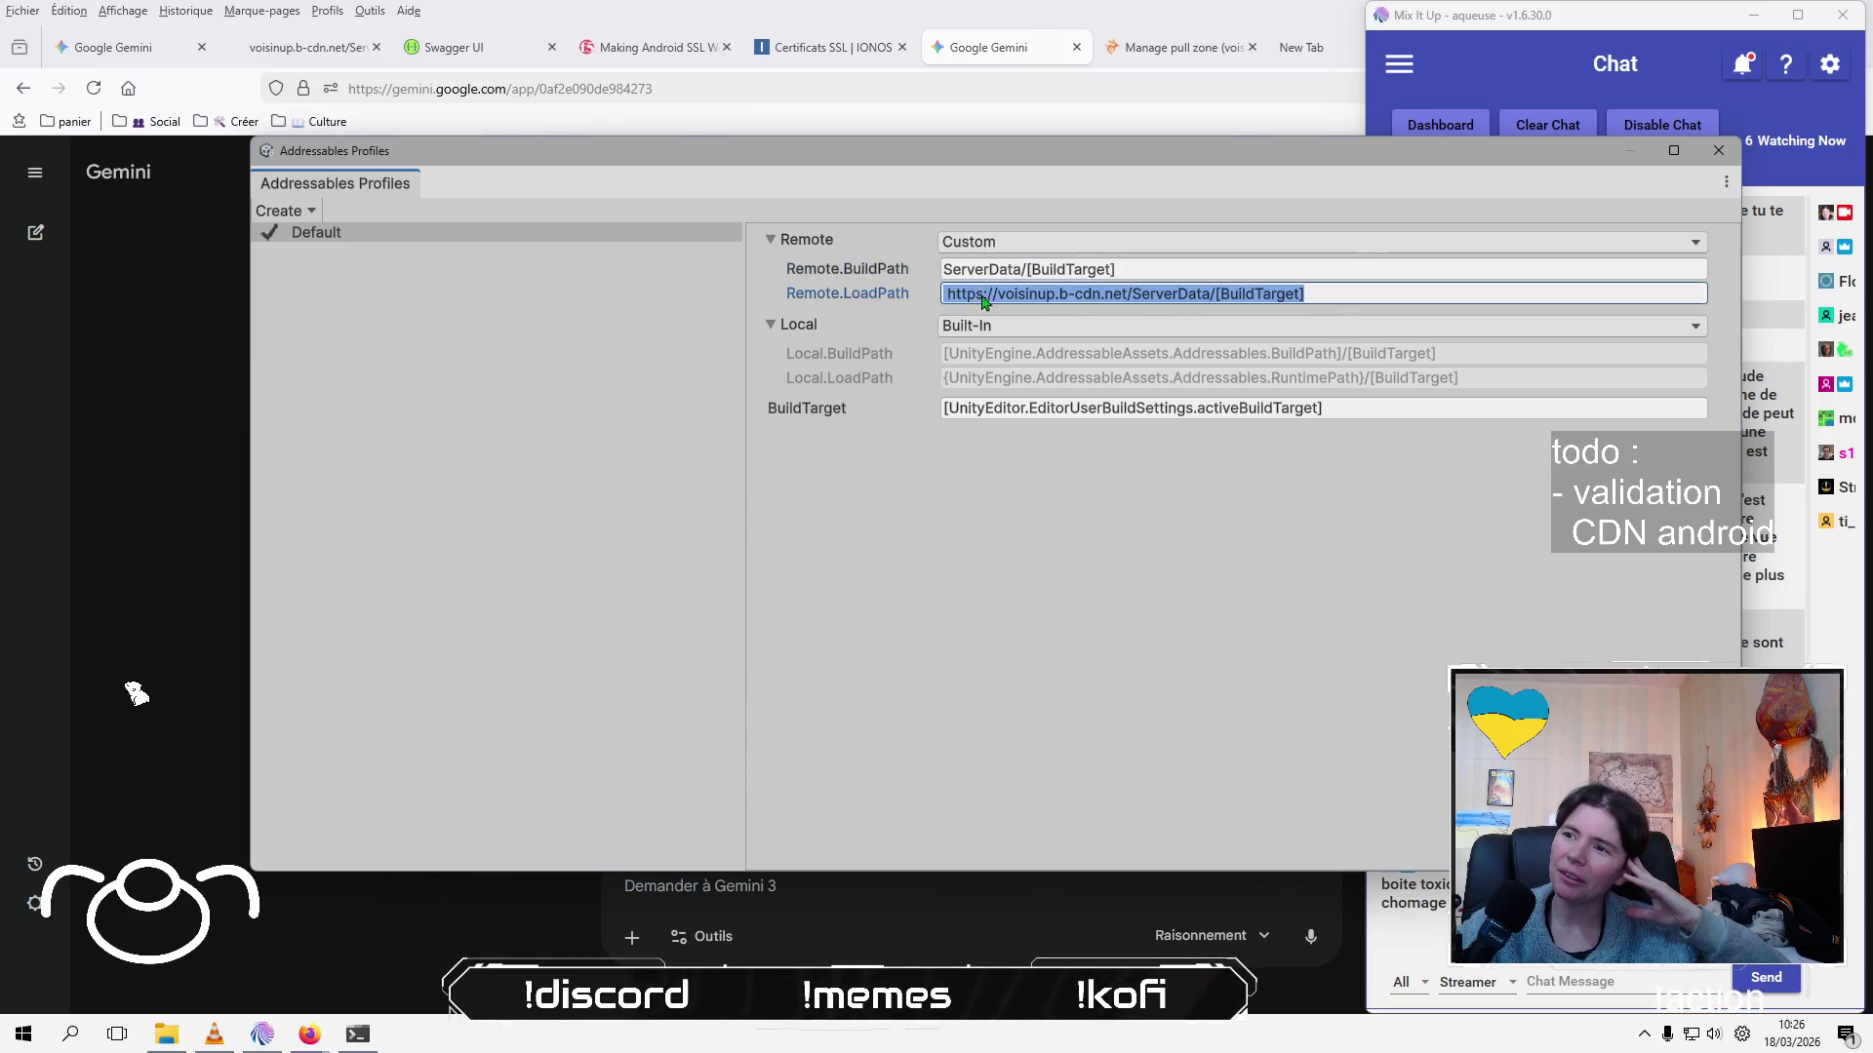
left_click(947, 293)
left_click_drag(946, 294, 1431, 293)
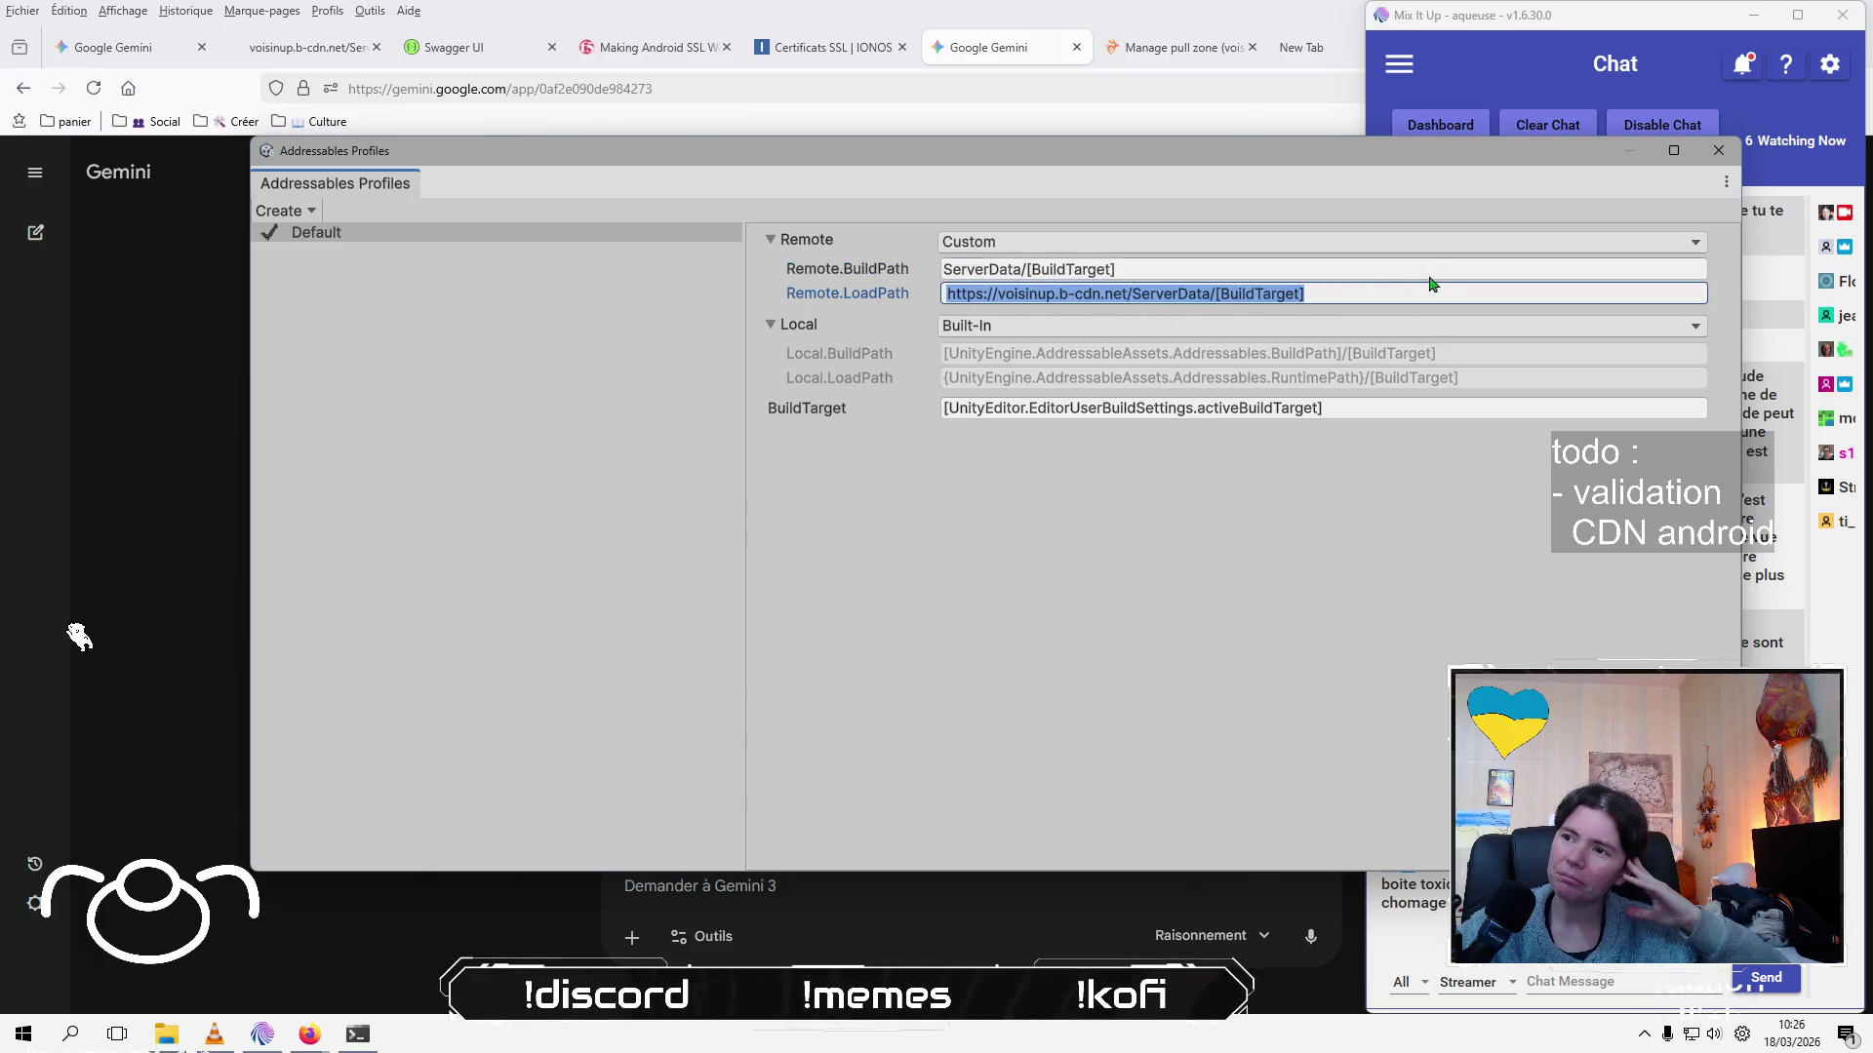
left_click(1405, 293)
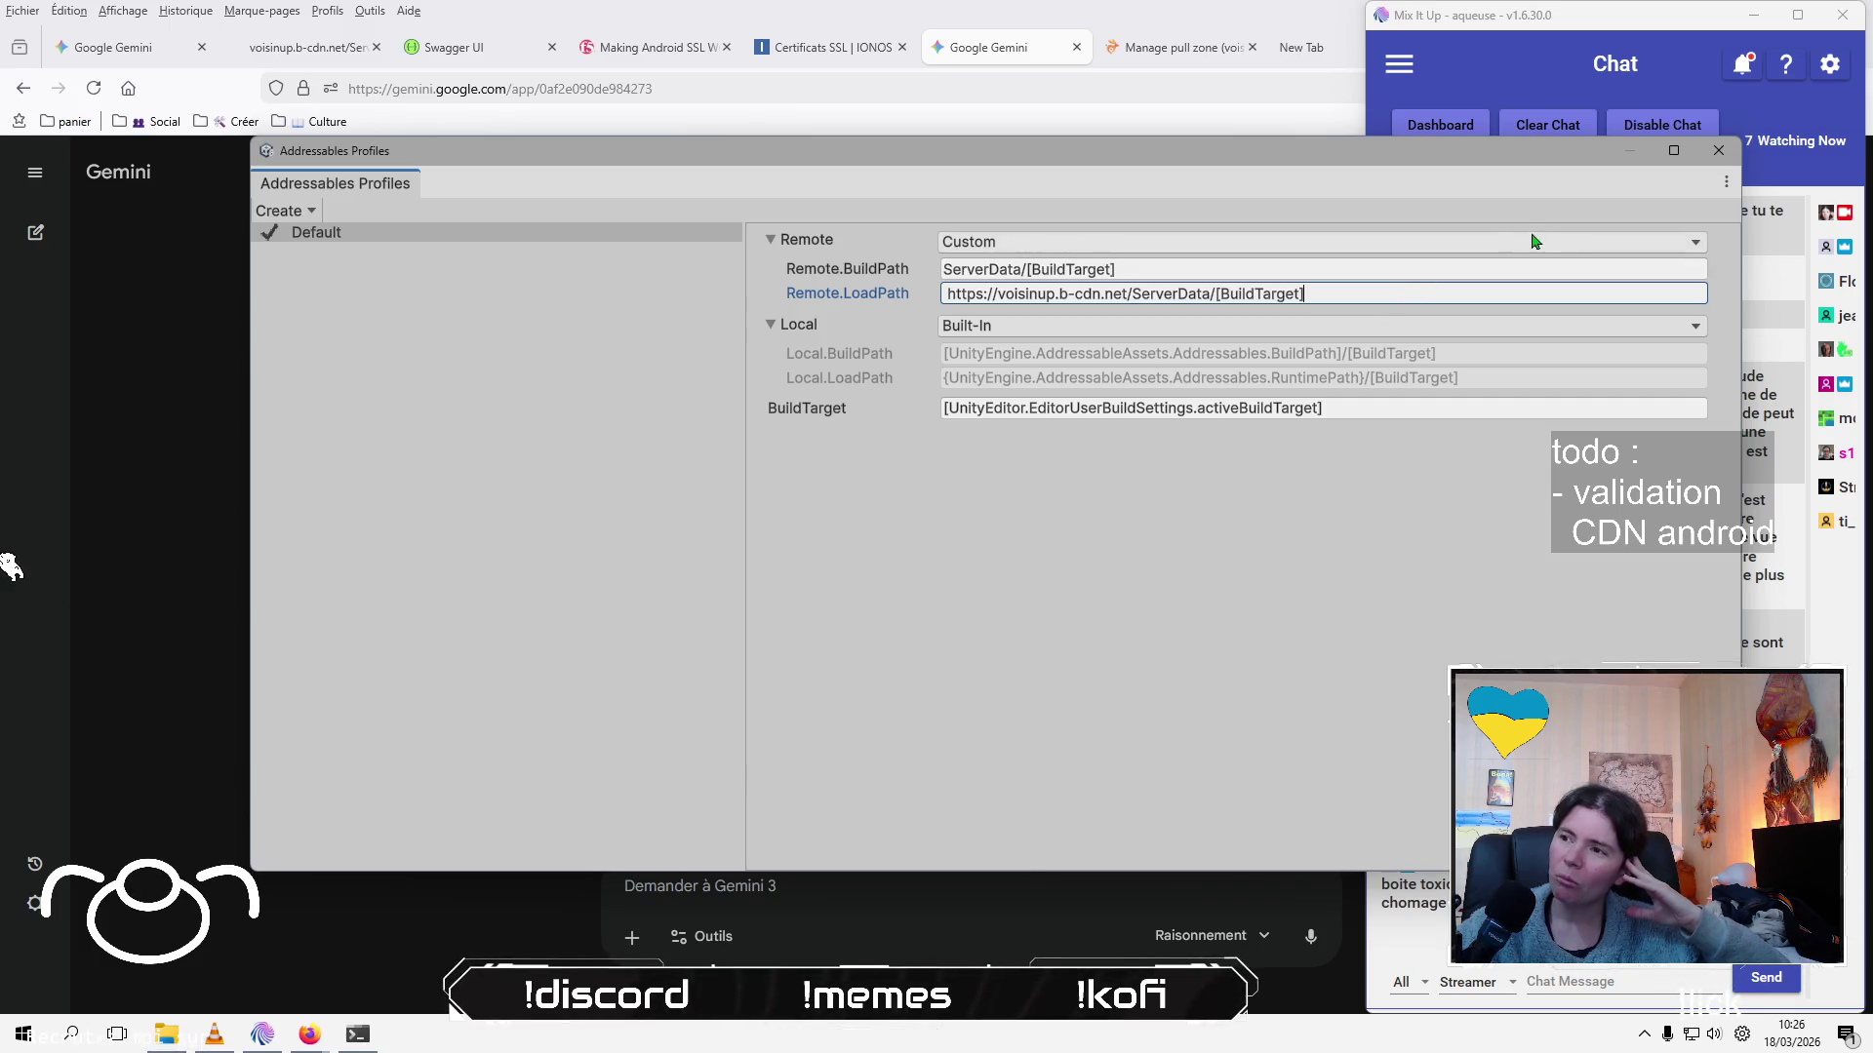
left_click(1719, 152)
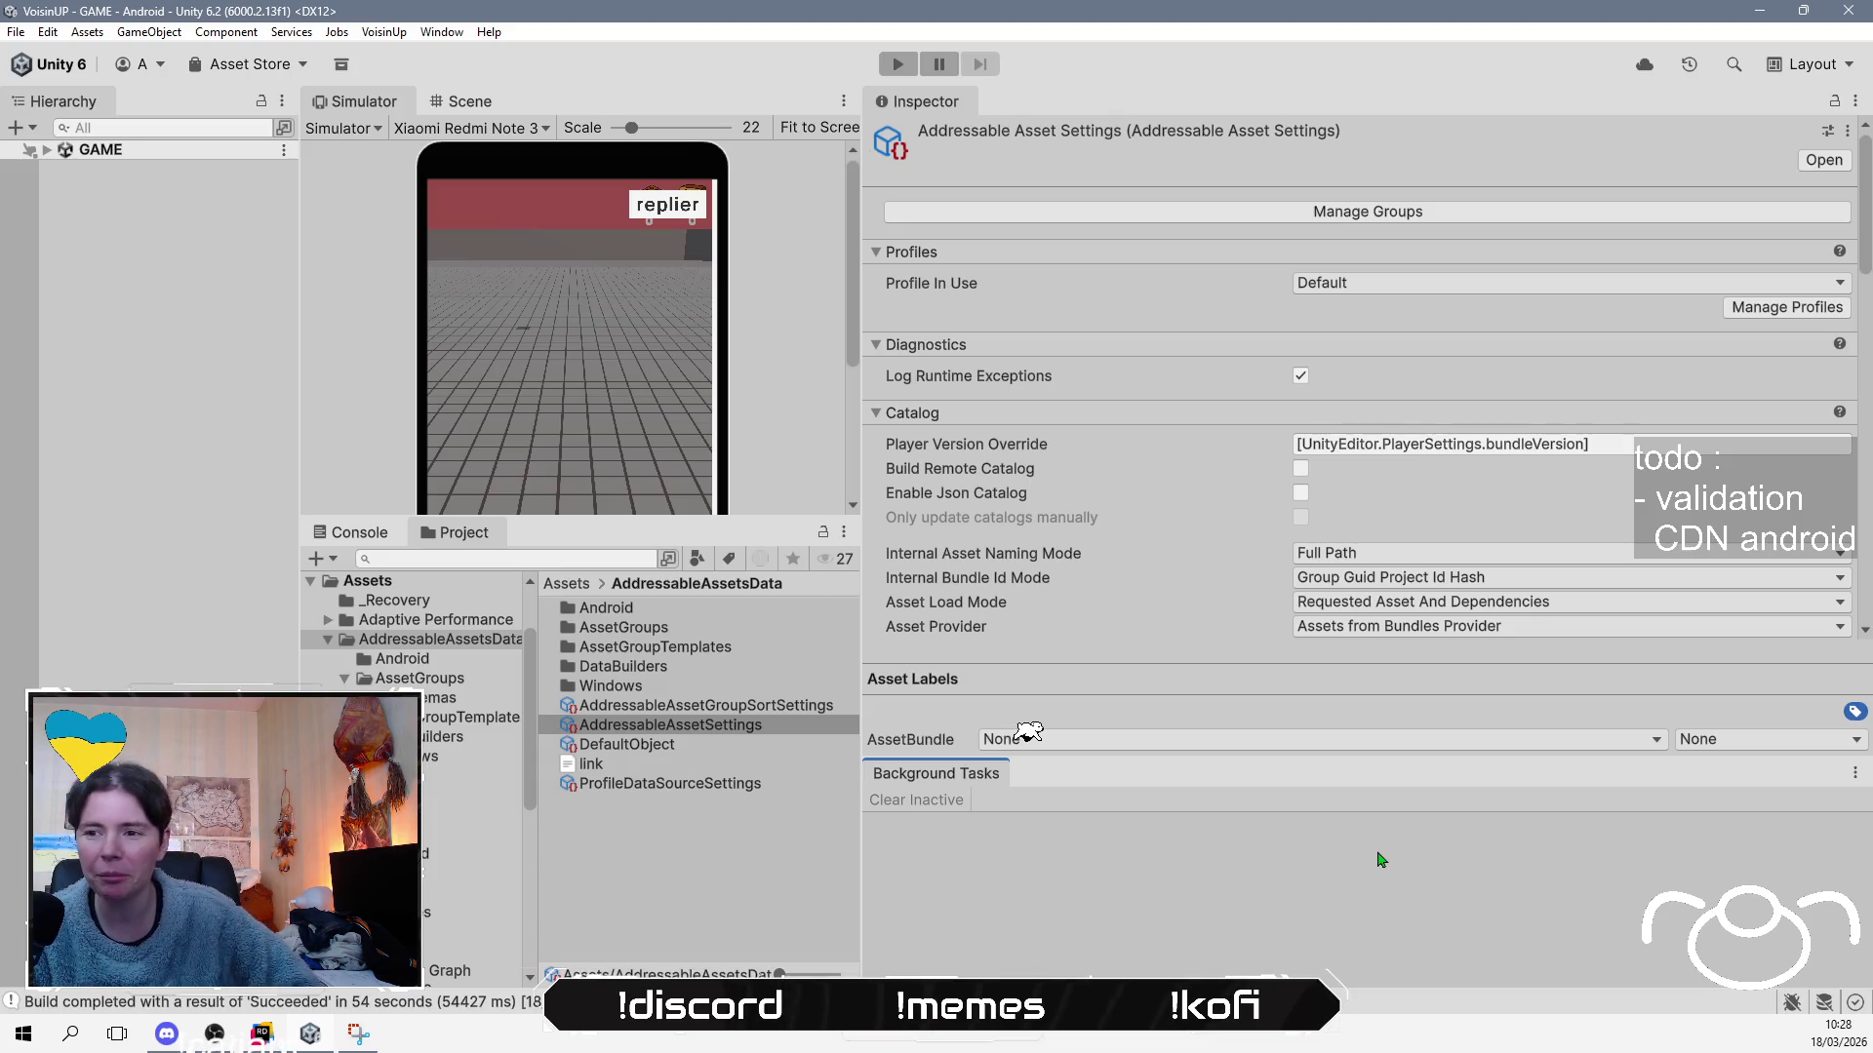
Refresh the Unity project assets and bring up ApiConfig.cs in the code editor
right_click(795, 873)
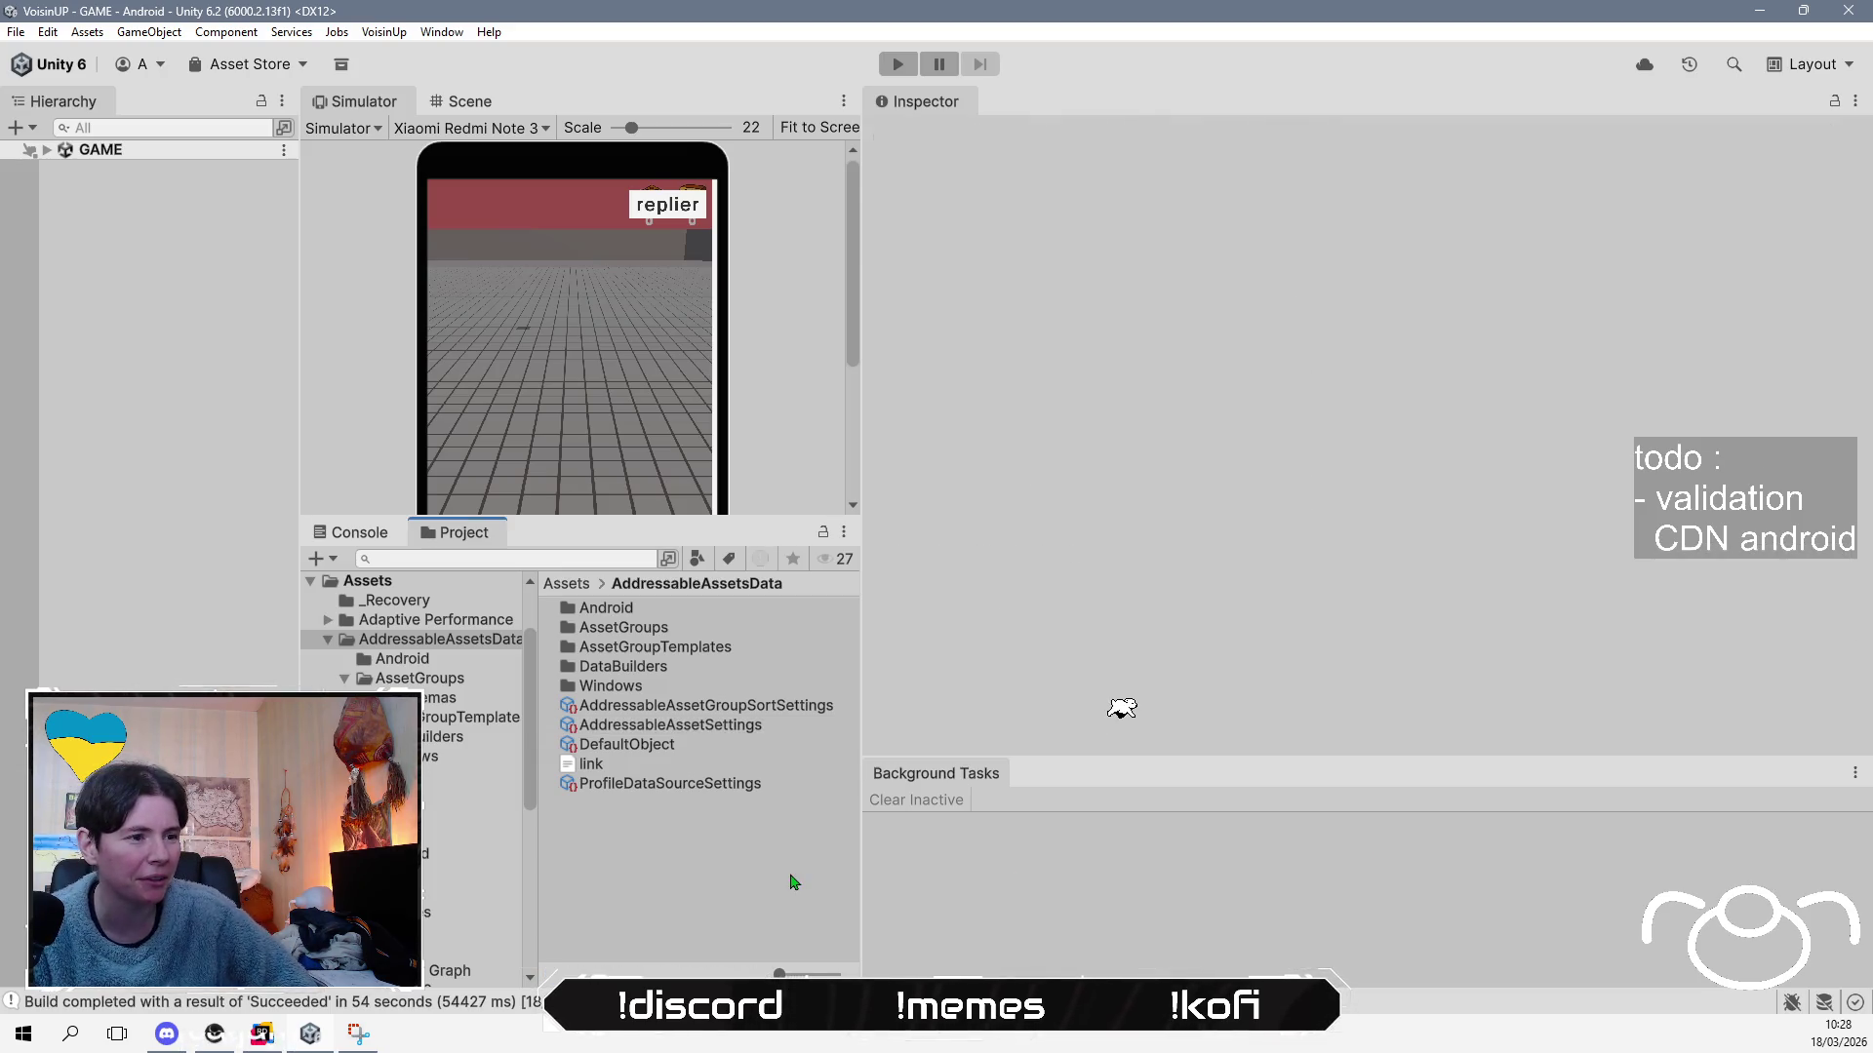
left_click(944, 713)
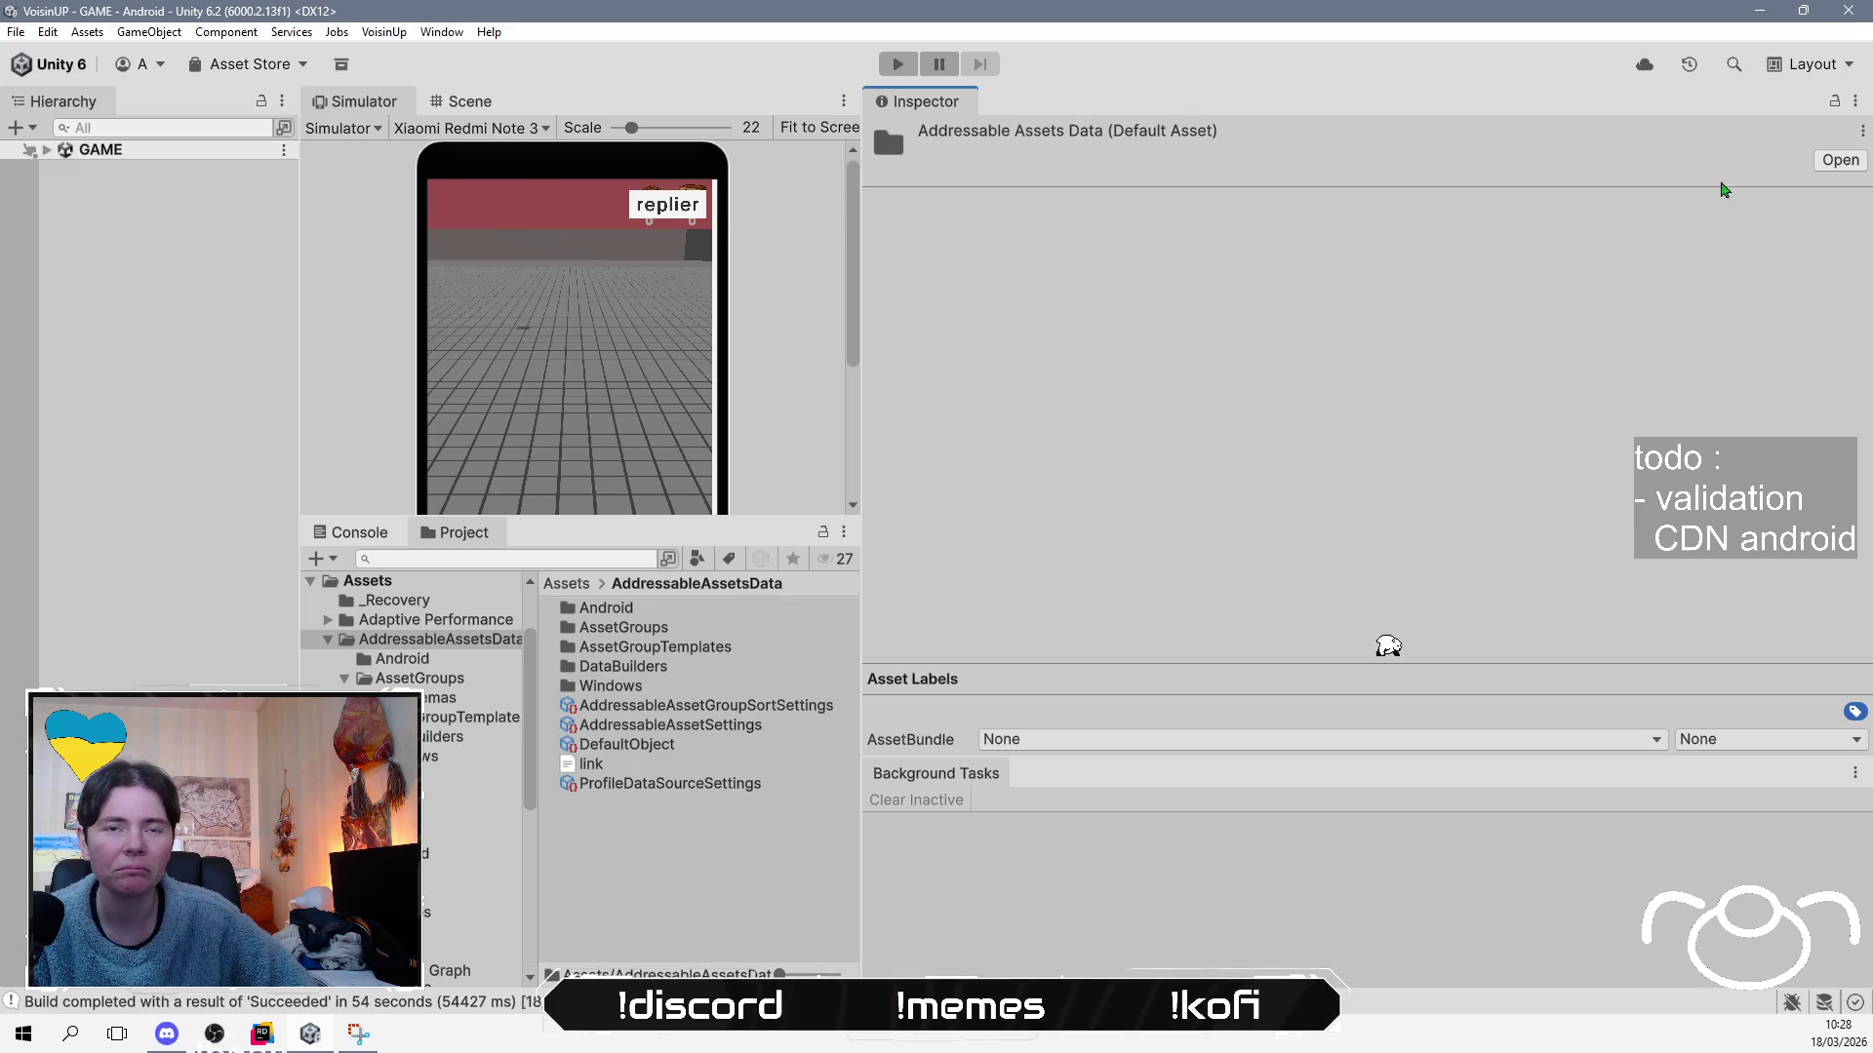
key("alt+Tab")
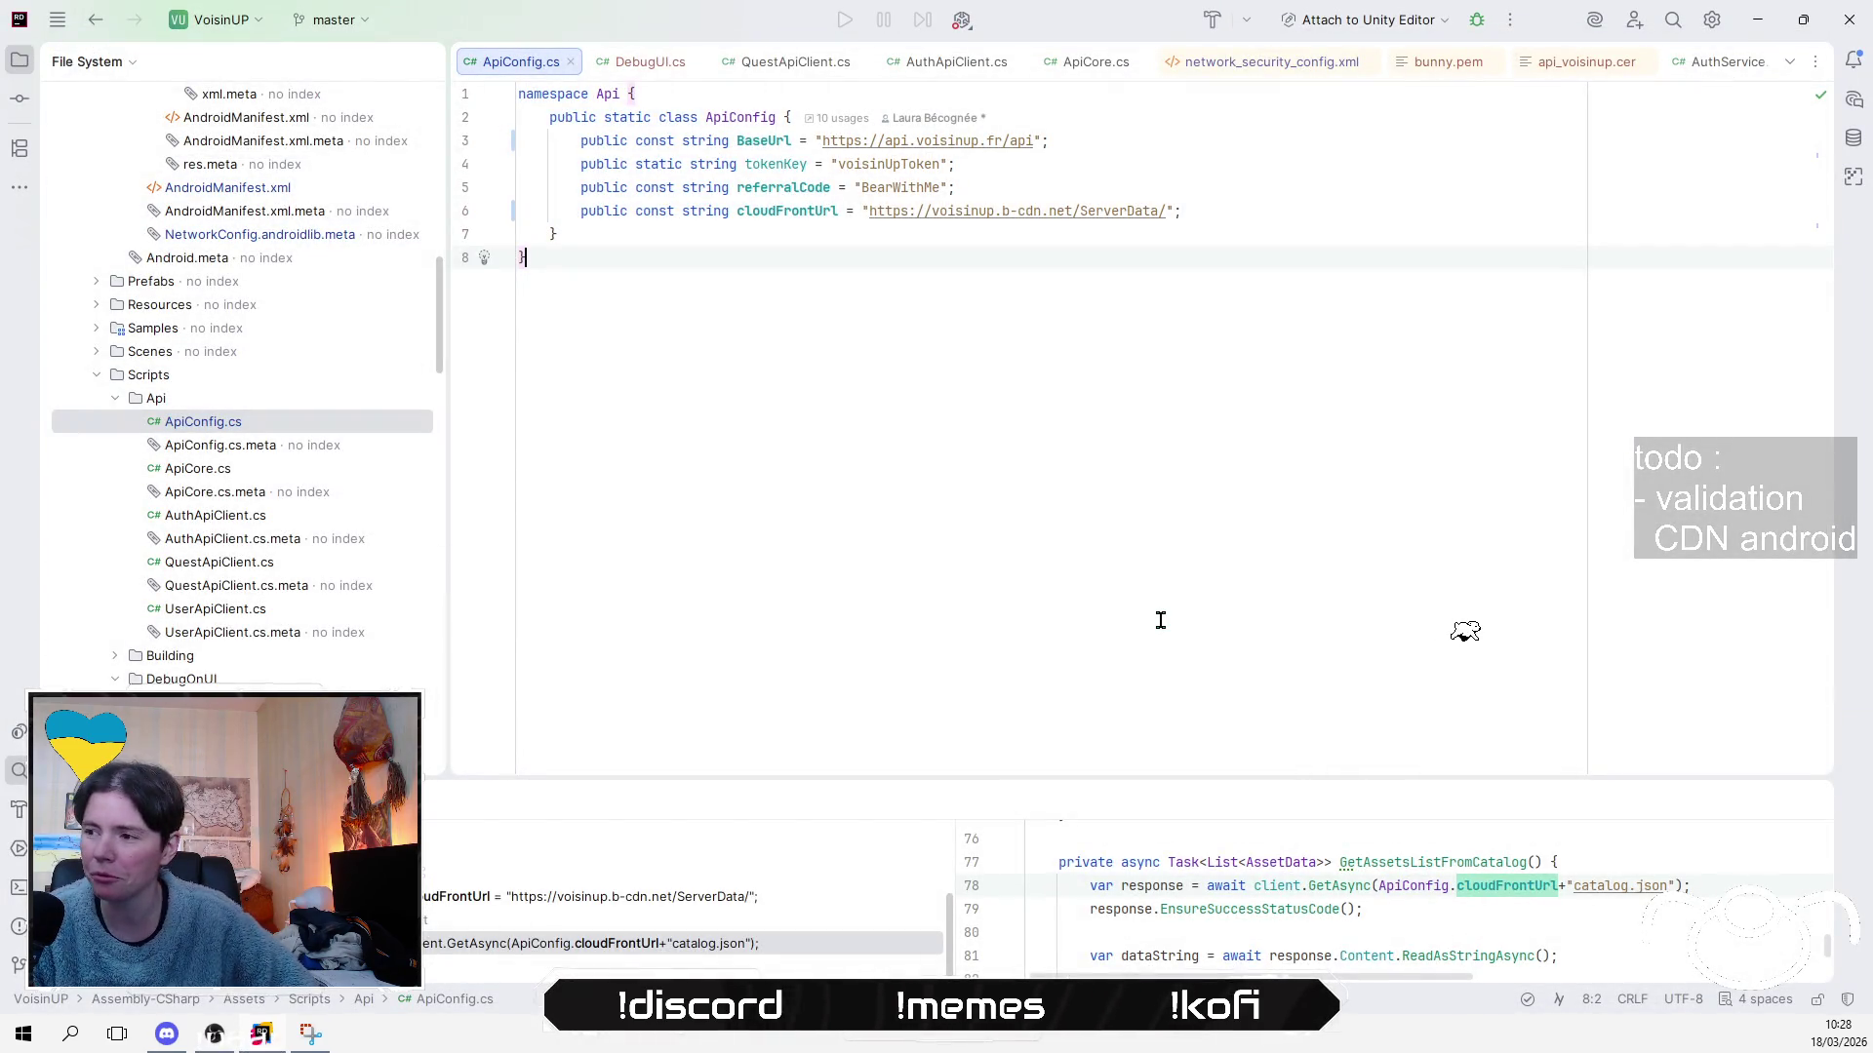
Exit Rider, close the Snipping Tool screenshot, and return to the Gemini chat
left_click(1848, 20)
left_click(974, 544)
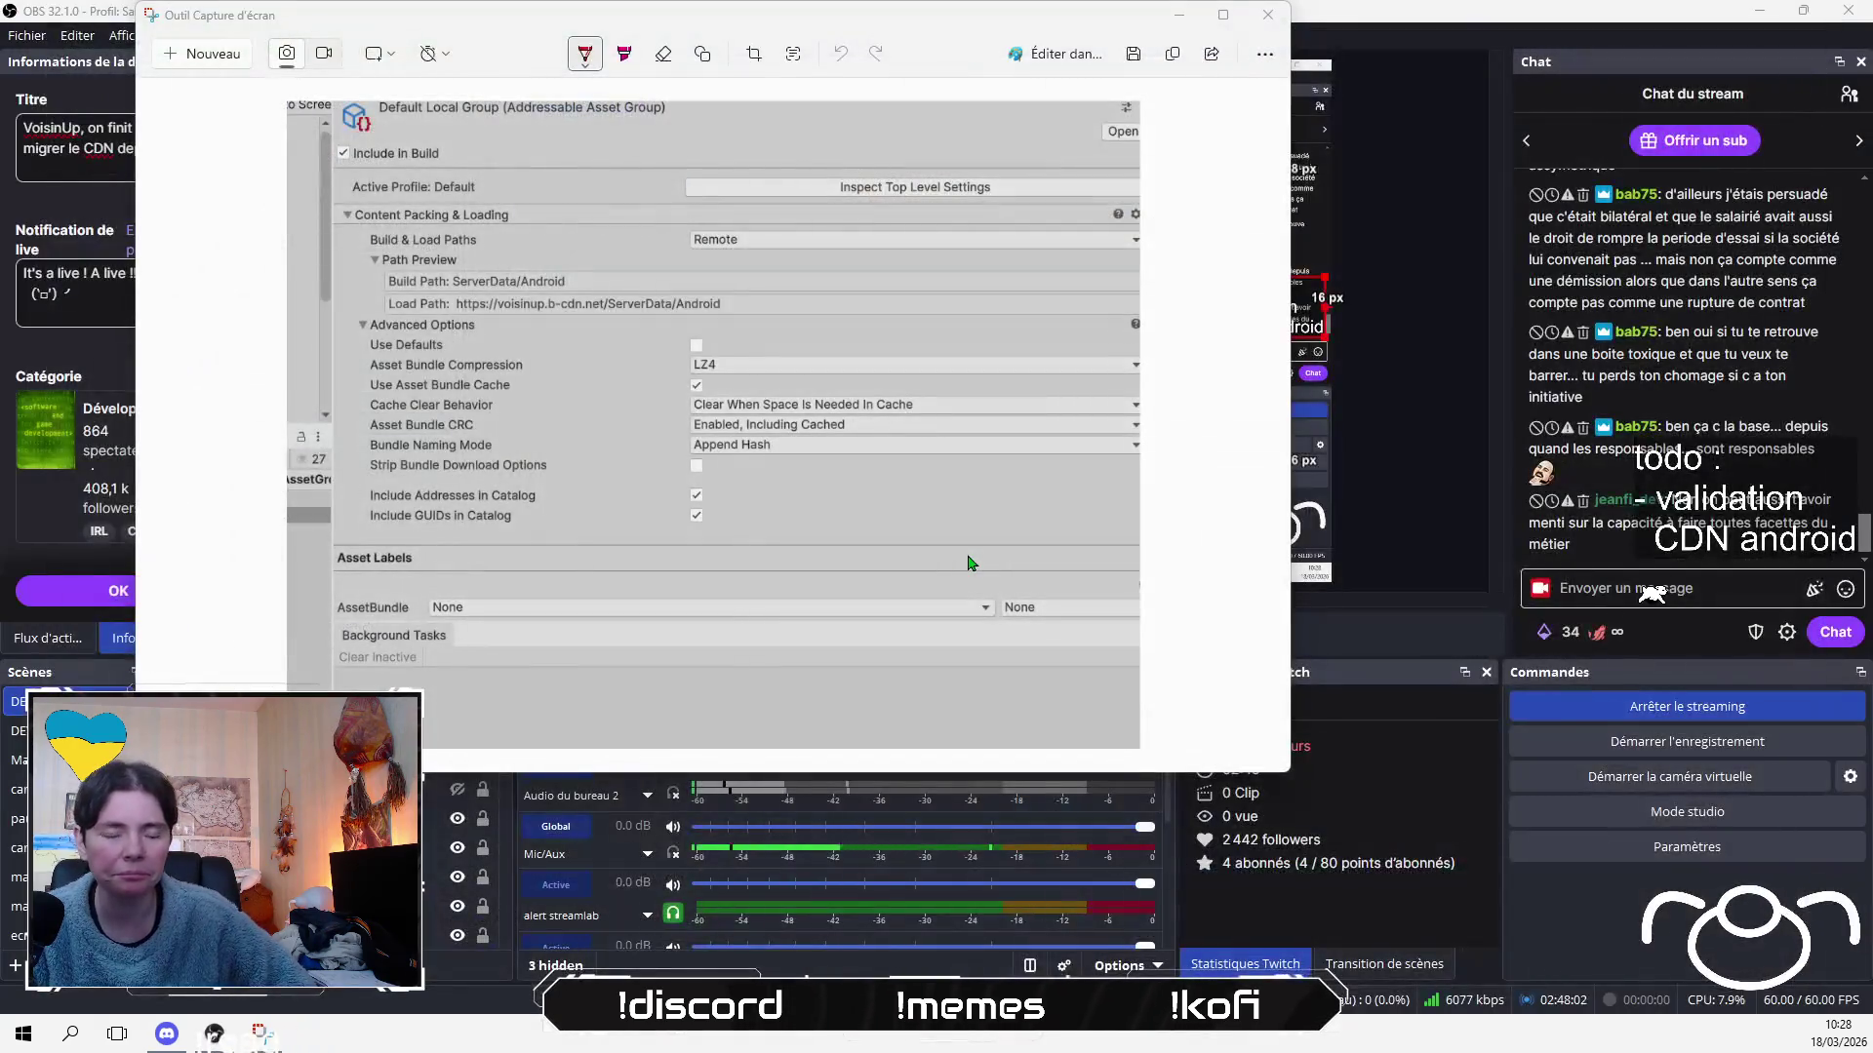
left_click(1285, 25)
key("alt+Tab")
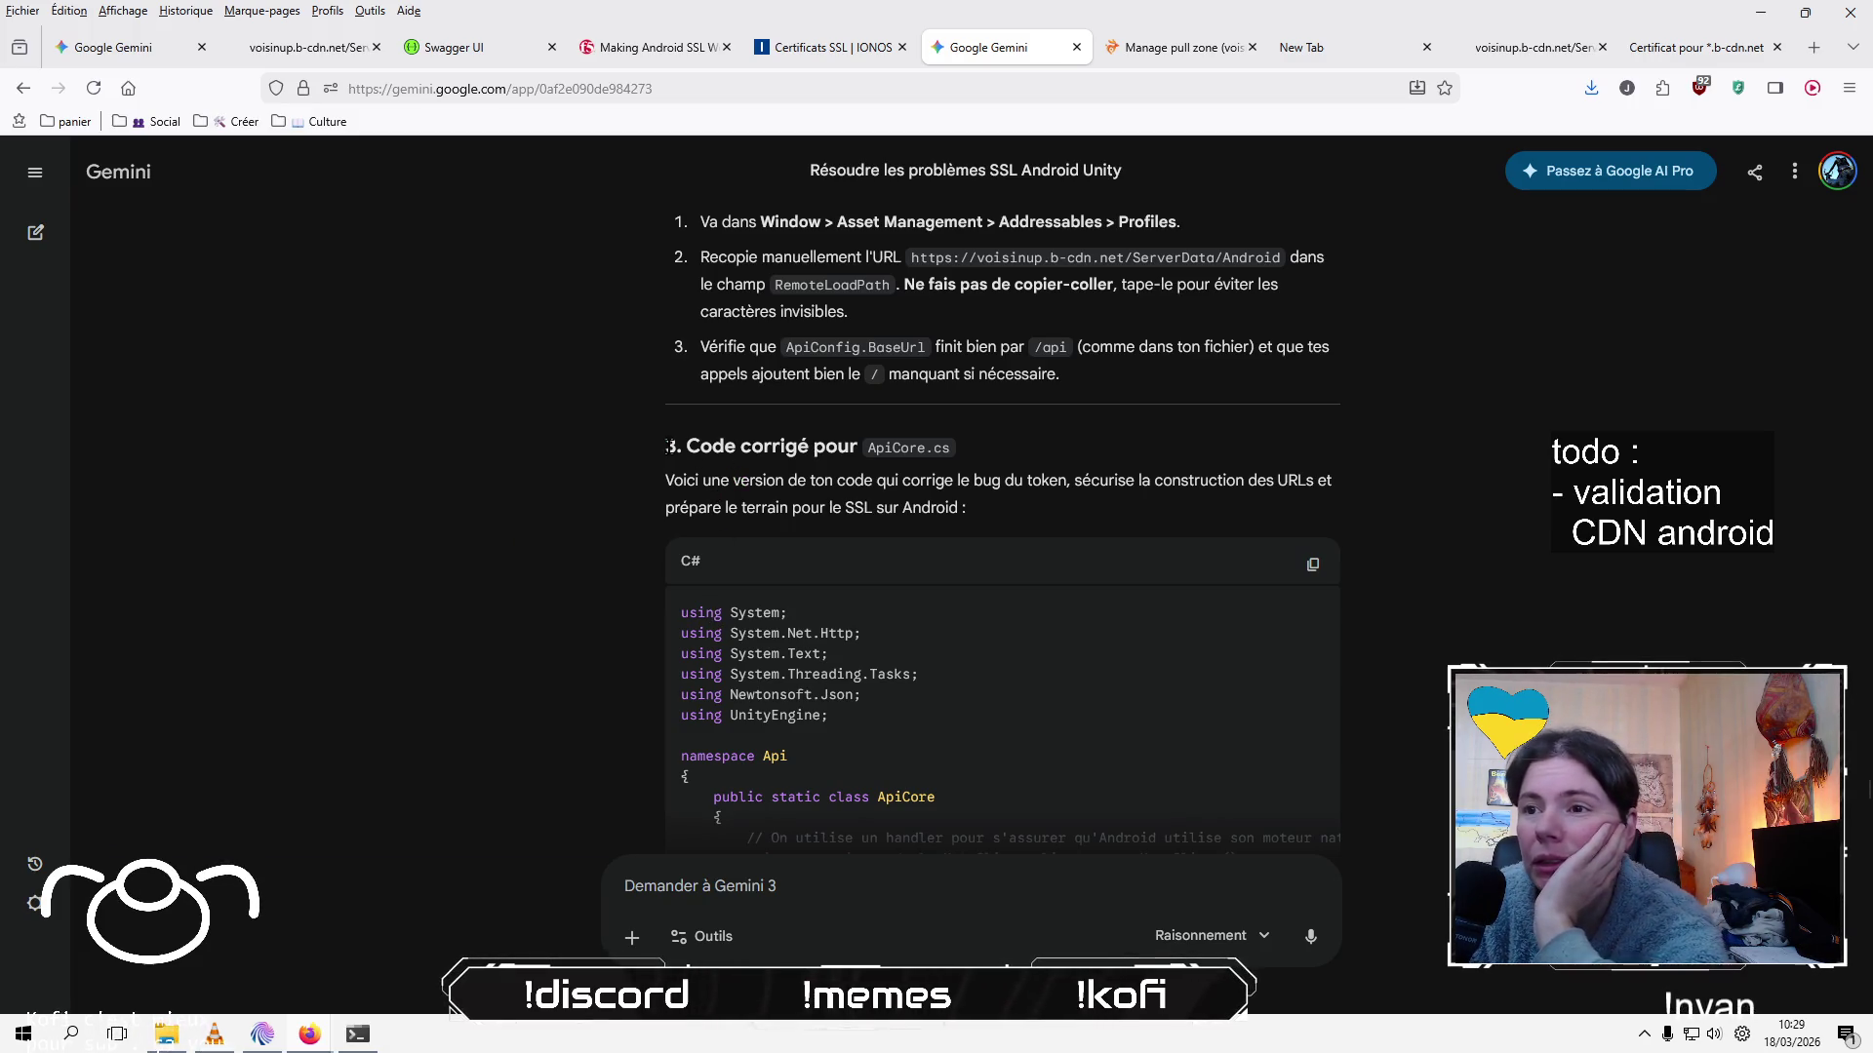
mouse_move(667, 446)
left_mouse_down()
mouse_move(878, 464)
mouse_move(815, 529)
mouse_move(663, 449)
left_mouse_up()
left_click(643, 457)
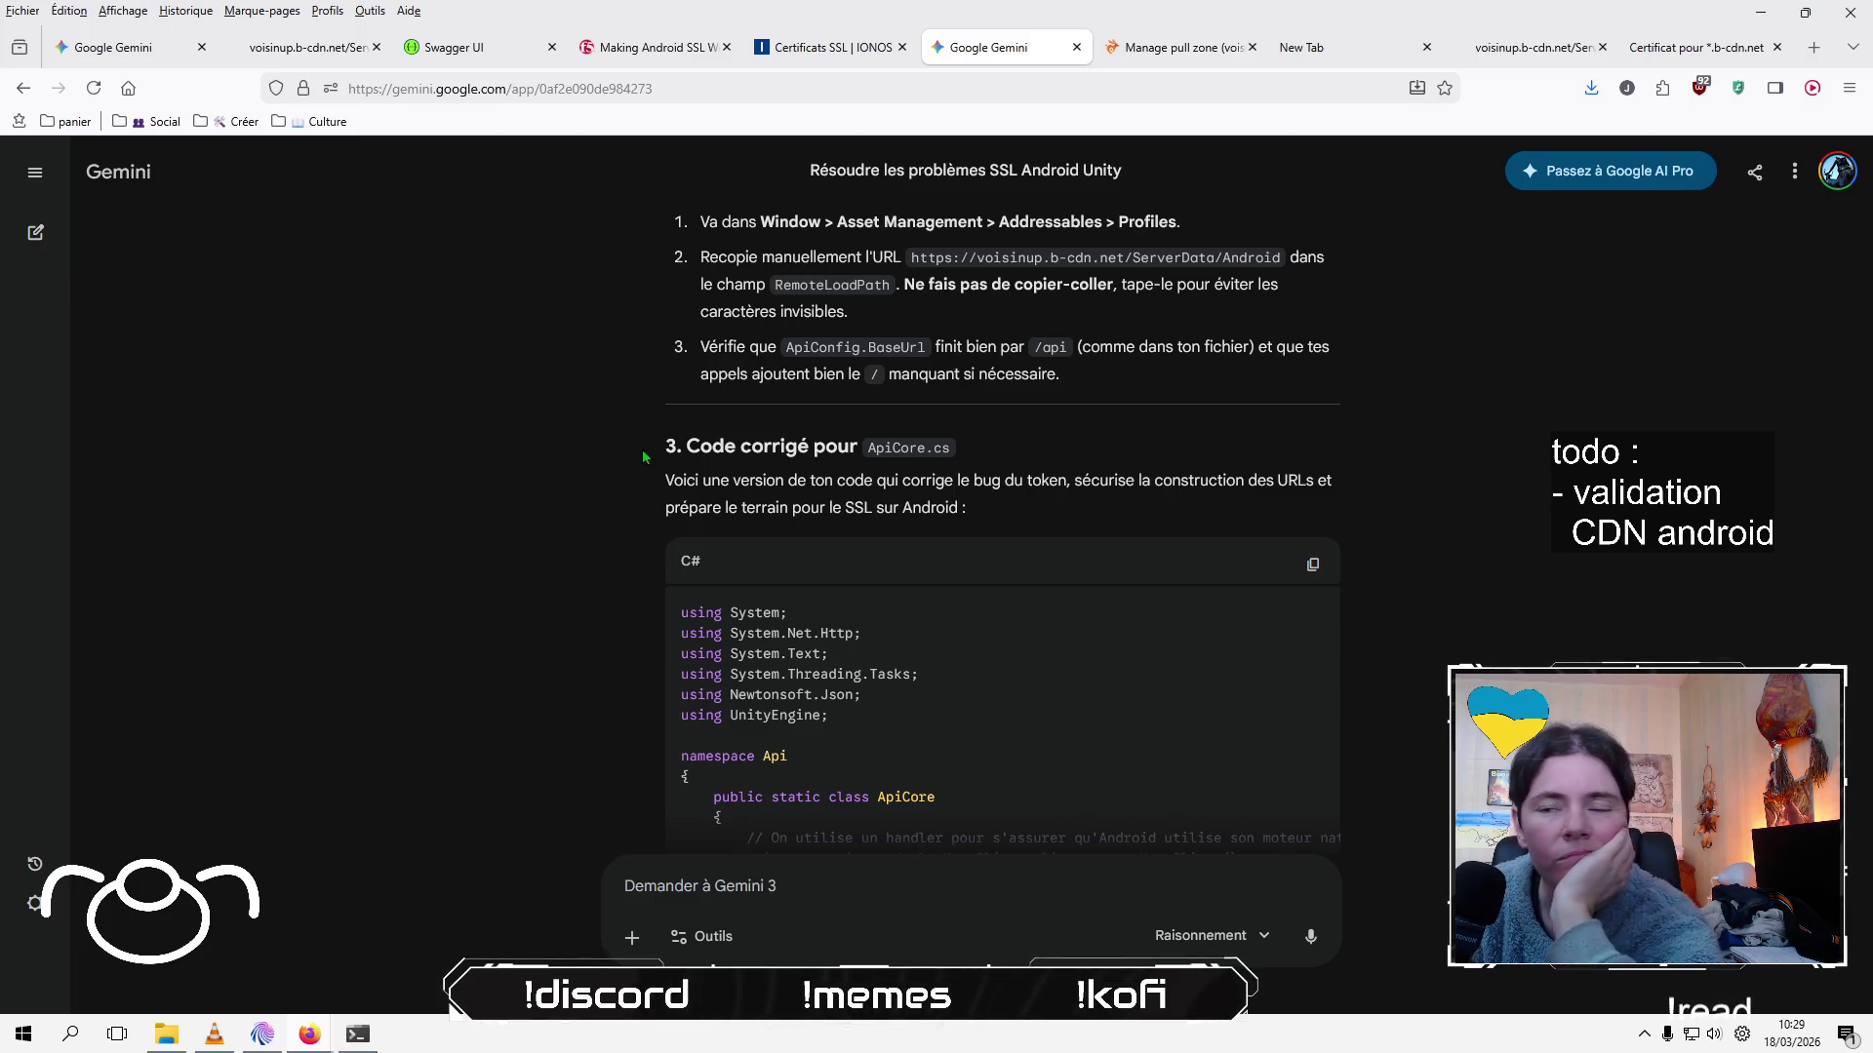
mouse_move(994, 527)
left_mouse_down()
mouse_move(642, 448)
mouse_move(970, 511)
mouse_move(666, 449)
mouse_move(985, 506)
mouse_move(702, 478)
mouse_move(664, 448)
mouse_move(975, 482)
mouse_move(1041, 514)
mouse_move(701, 219)
left_mouse_up()
left_click(666, 449)
left_click(992, 505)
left_click(661, 449)
left_click(1044, 517)
left_click(663, 447)
mouse_move(663, 446)
left_mouse_down()
mouse_move(873, 449)
mouse_move(1029, 515)
left_mouse_up()
left_click(1027, 509)
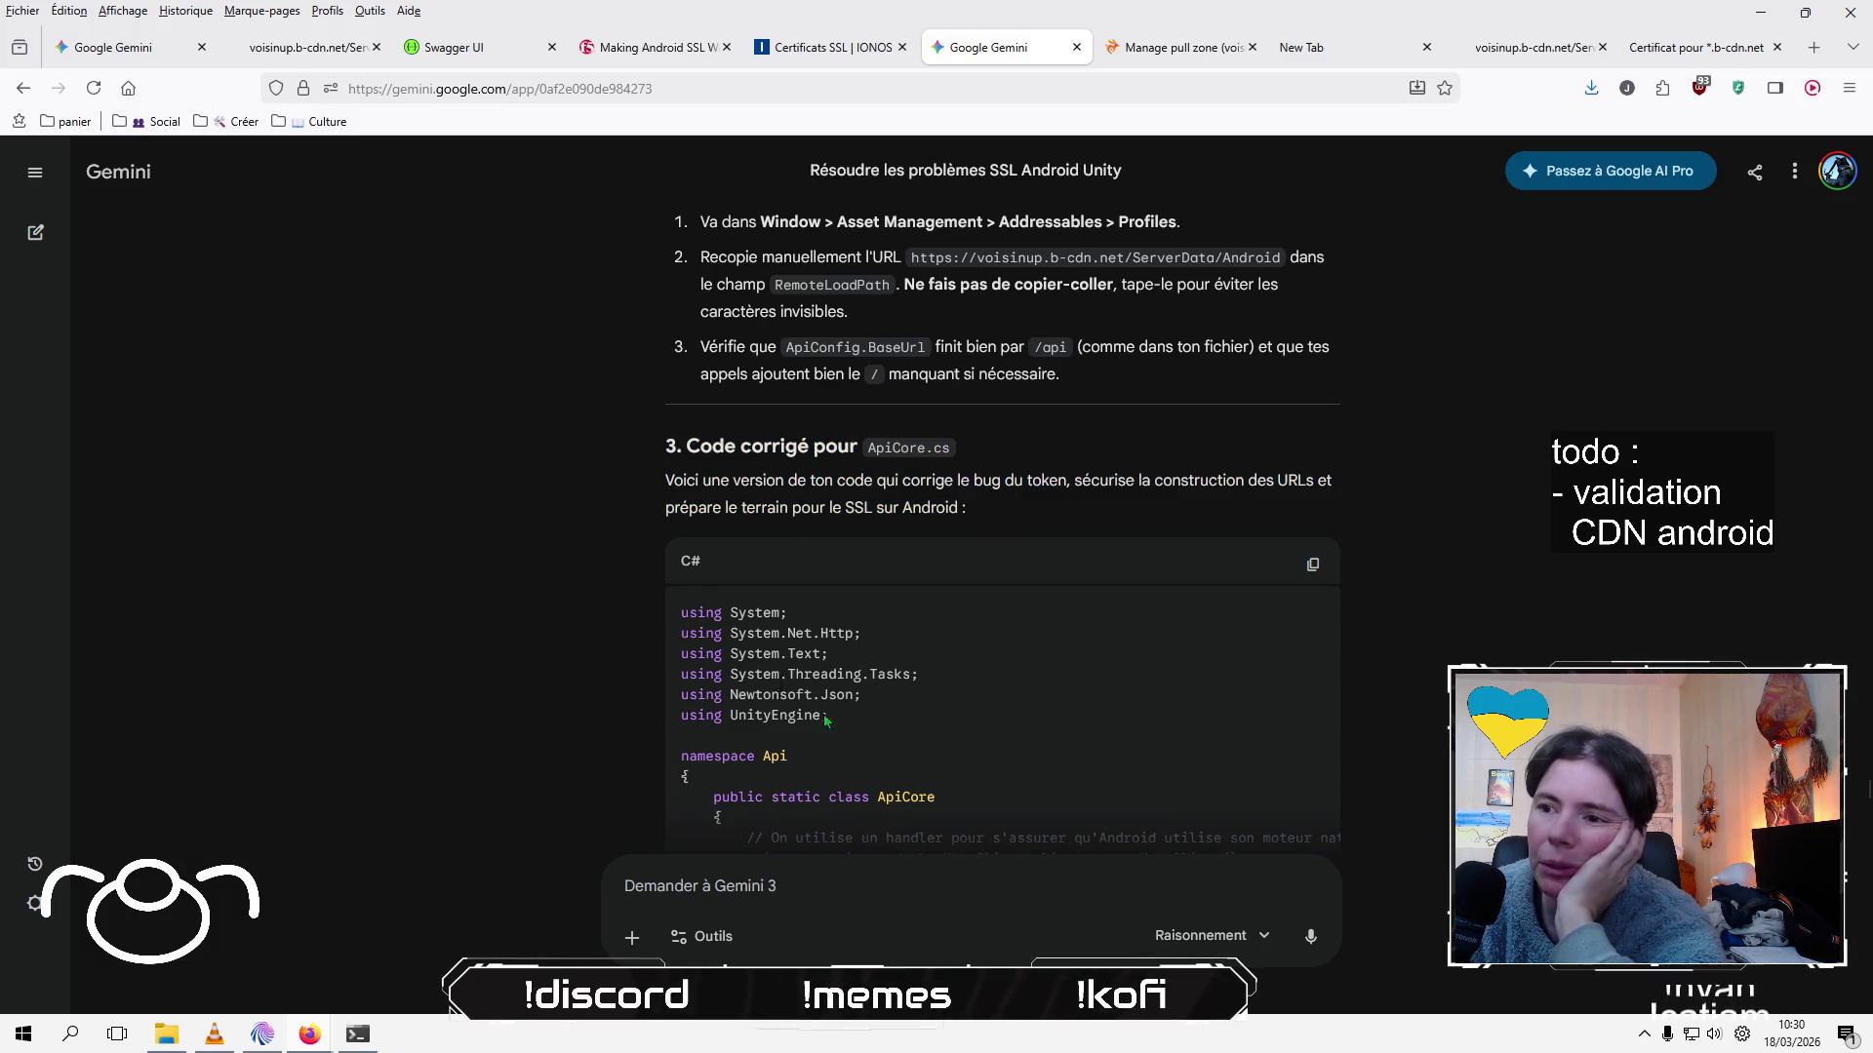
left_click_drag(824, 720, 611, 465)
left_click(612, 465)
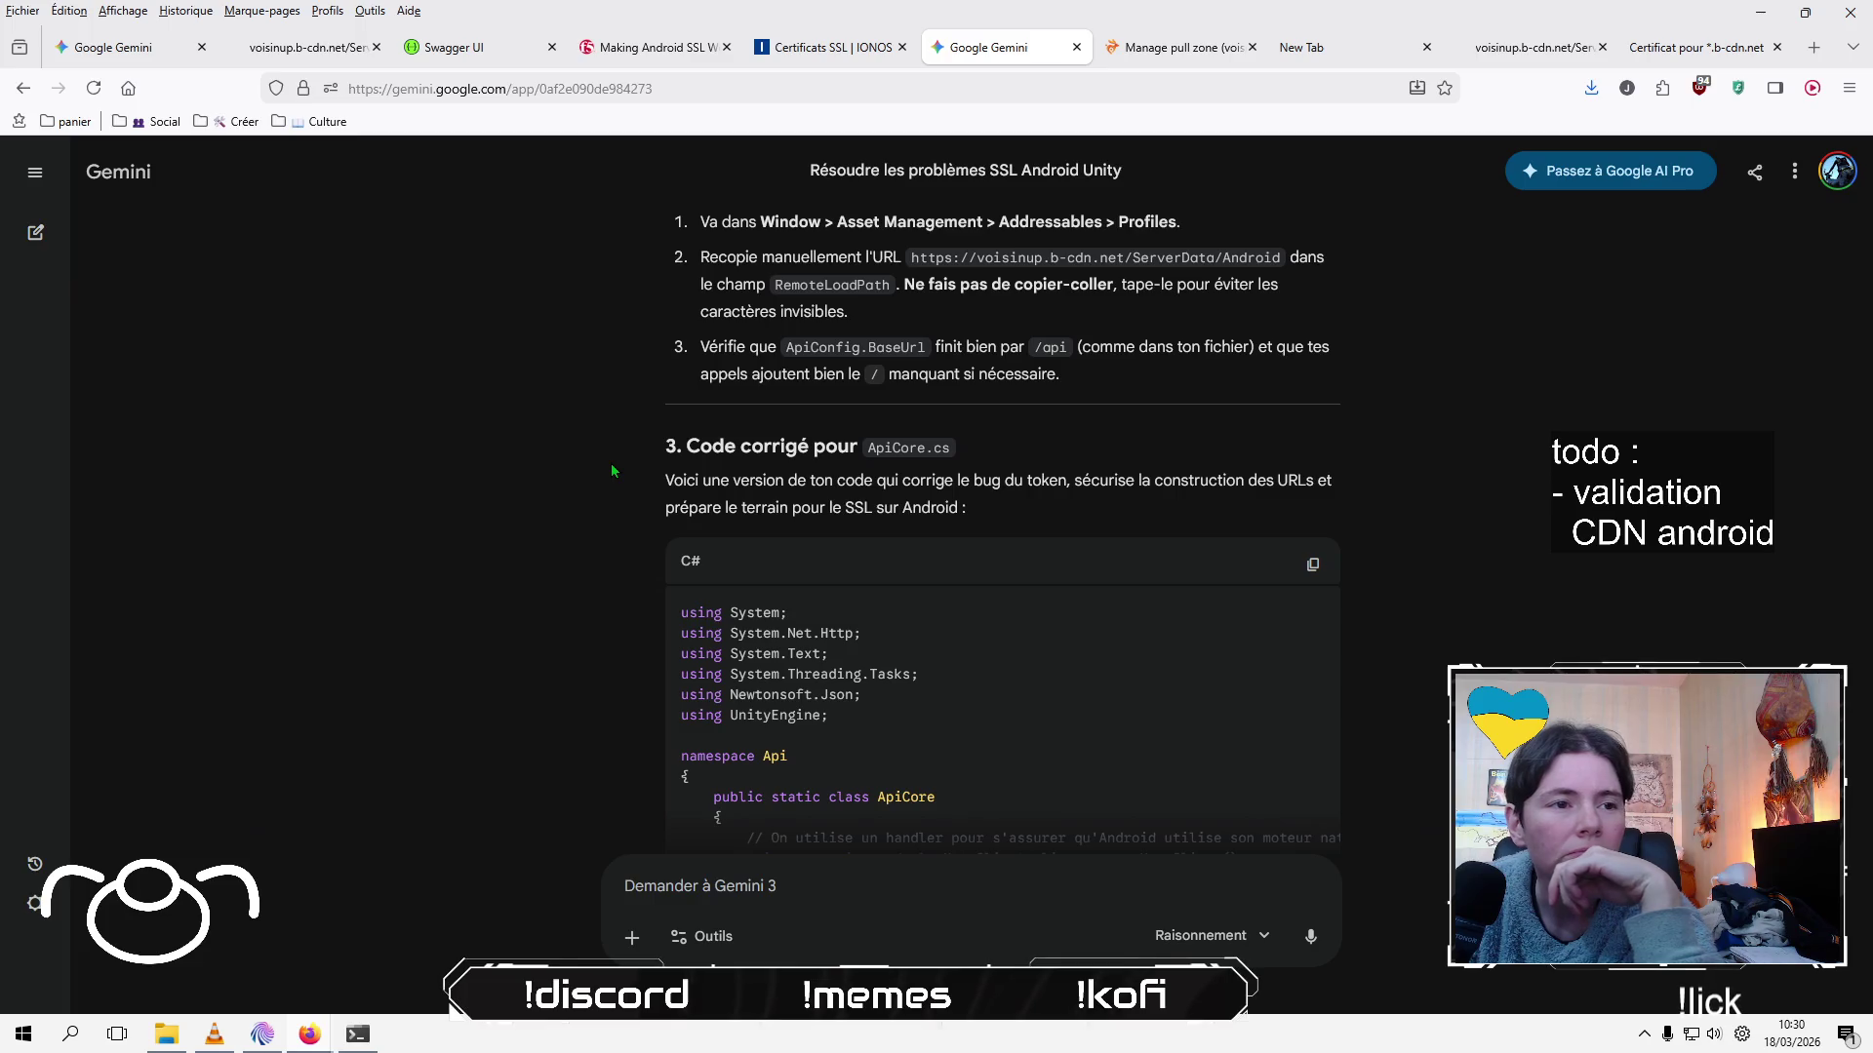
Close the catalog.json, b-cdn certificate and IONOS certificate tabs, then open a new tab
left_click(1580, 50)
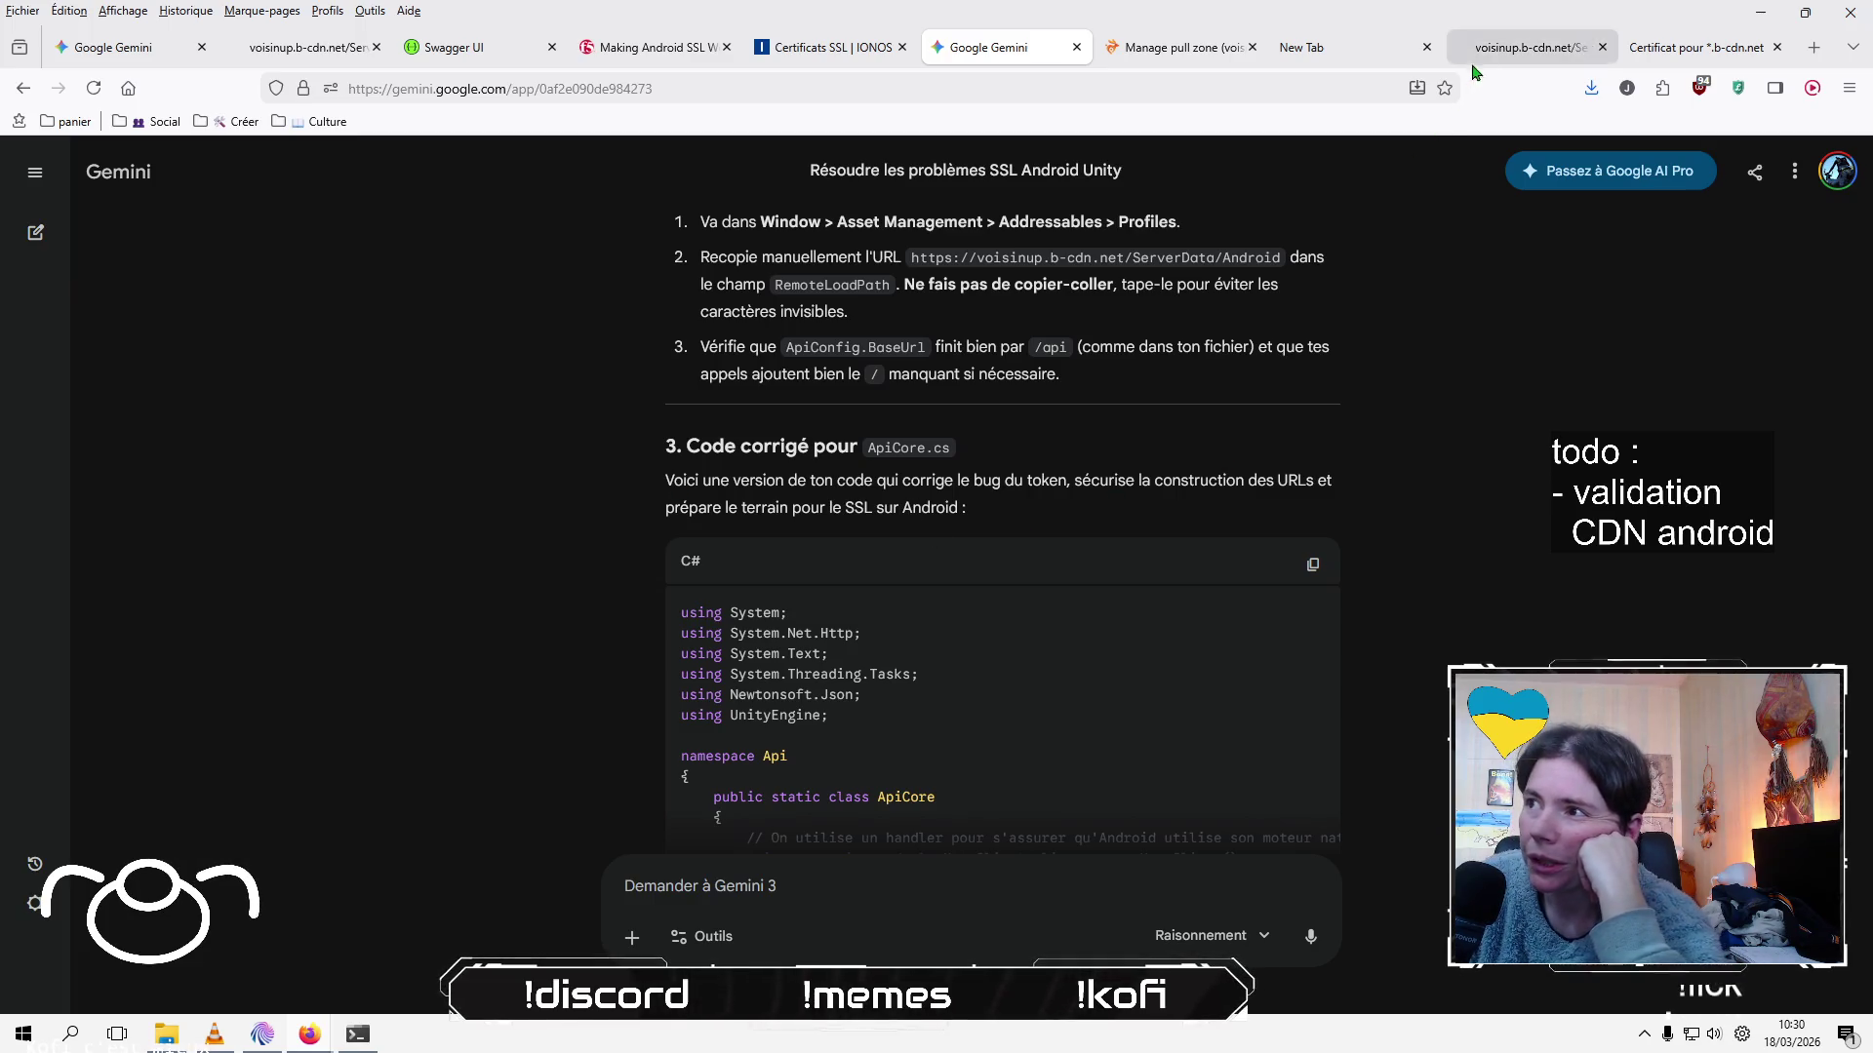
left_click(1600, 47)
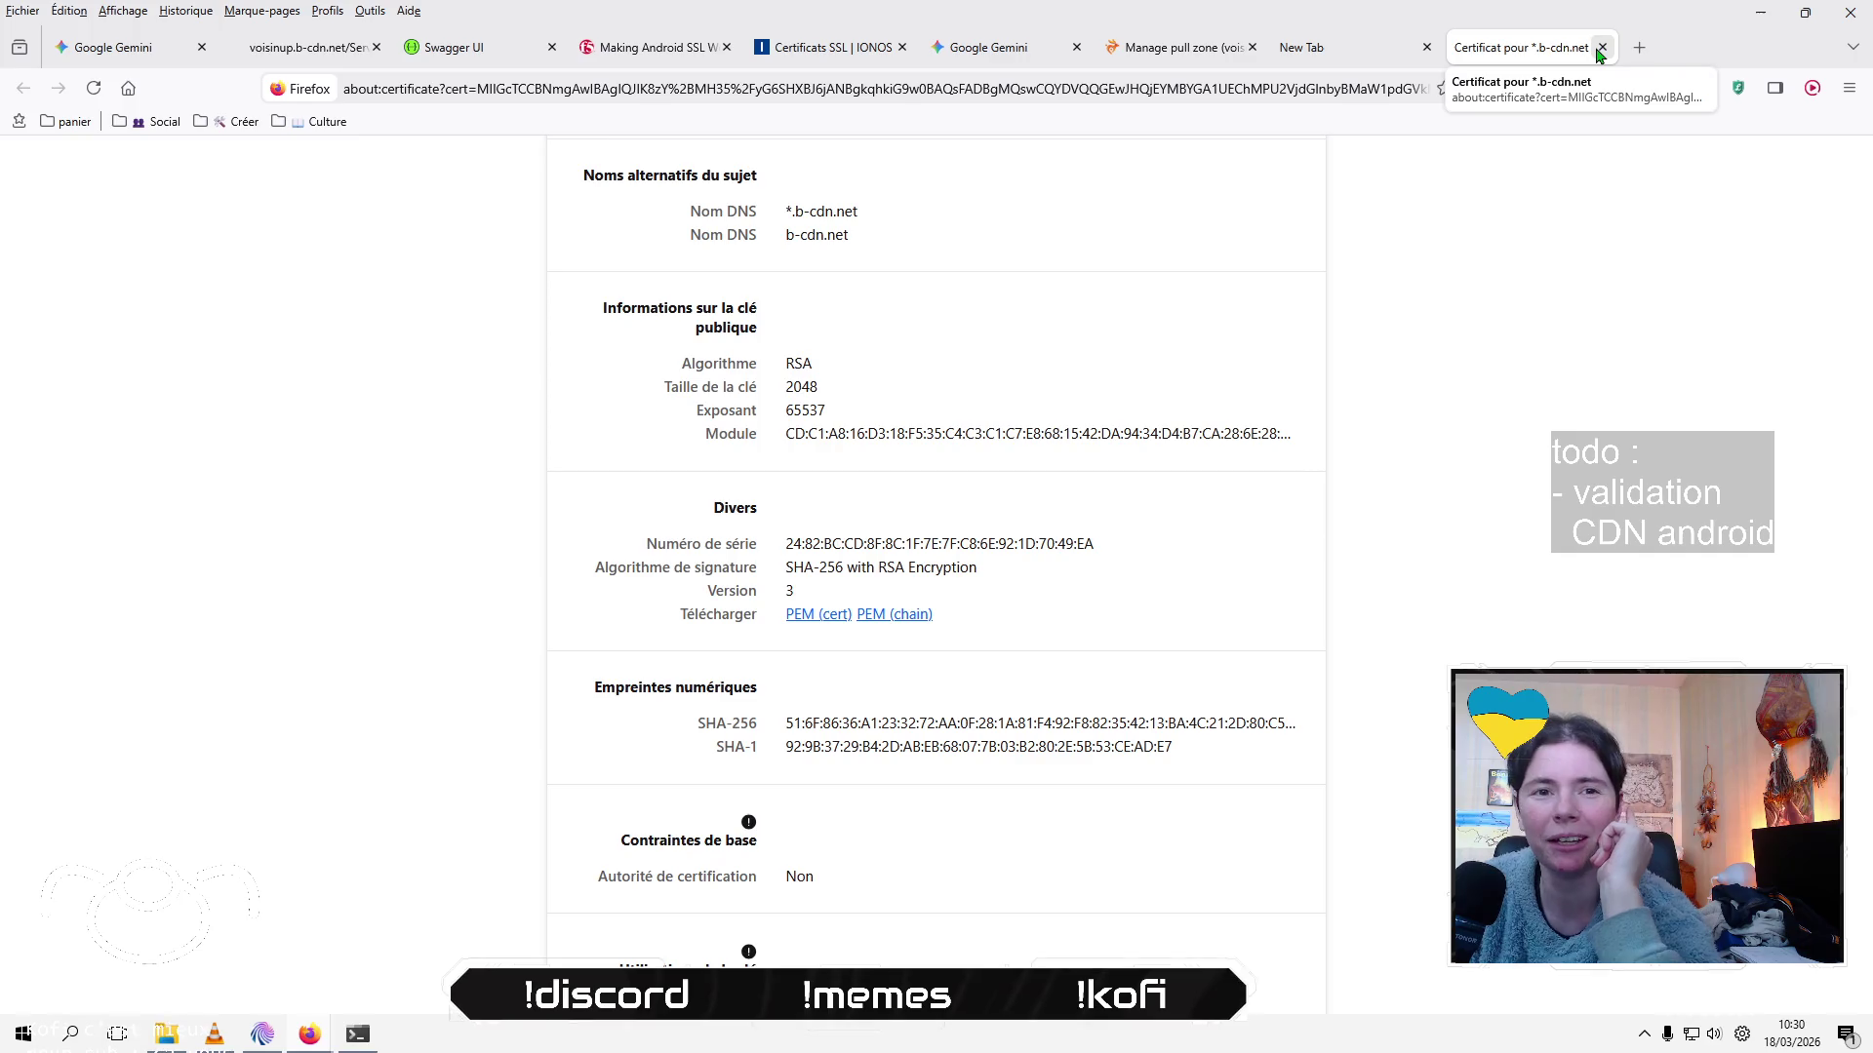
left_click(1601, 48)
left_click(1604, 48)
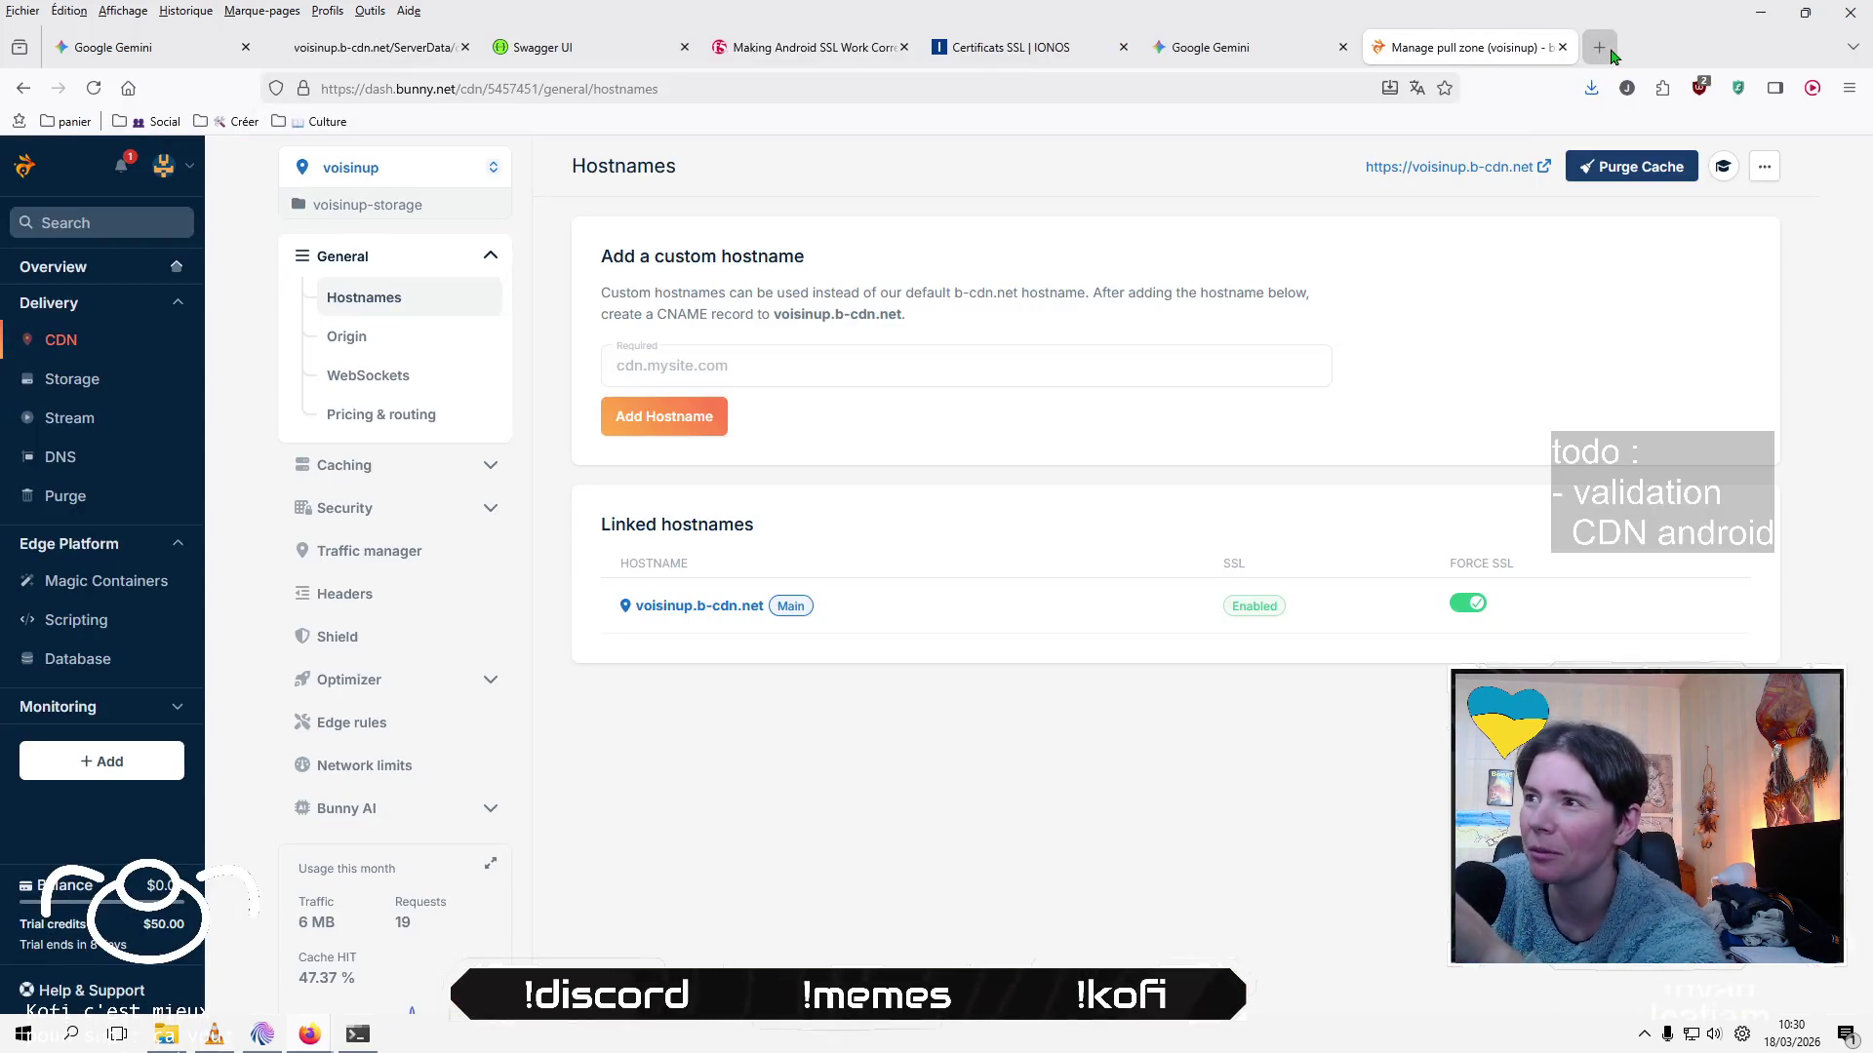
left_click(1253, 54)
left_click(1045, 54)
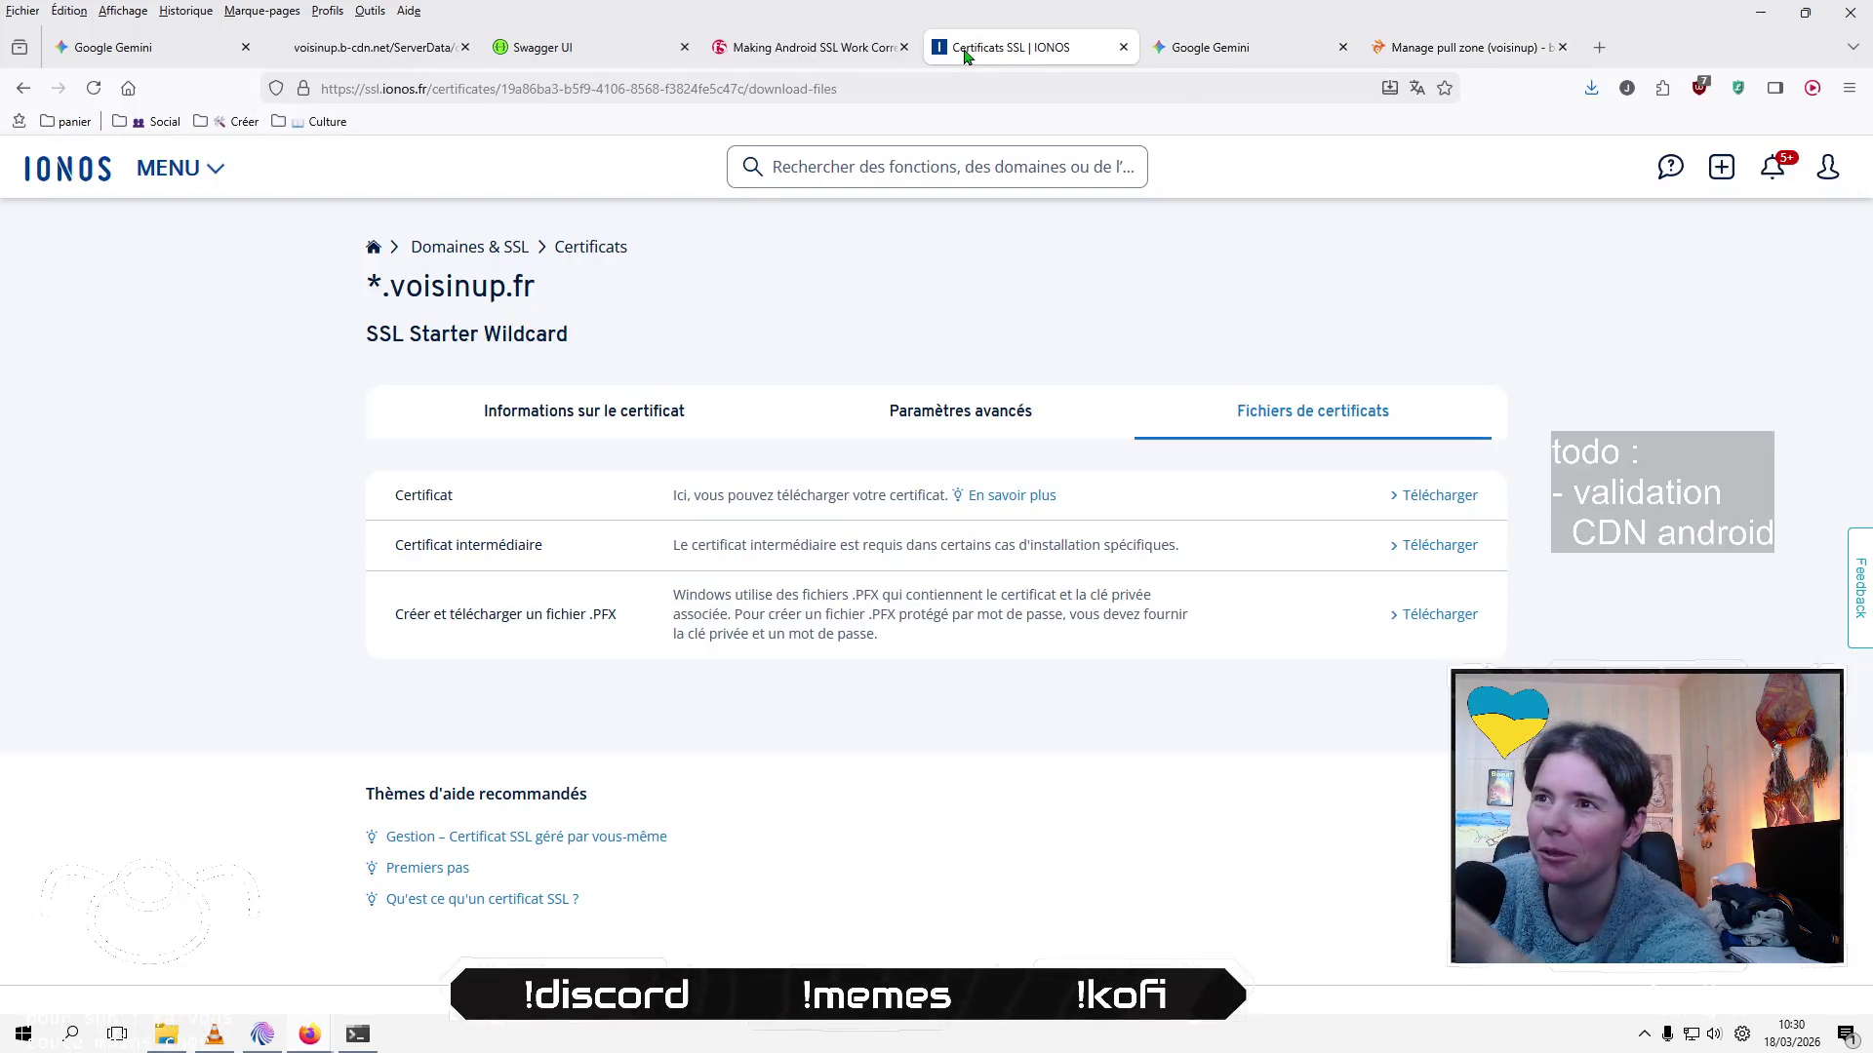
left_click(1123, 46)
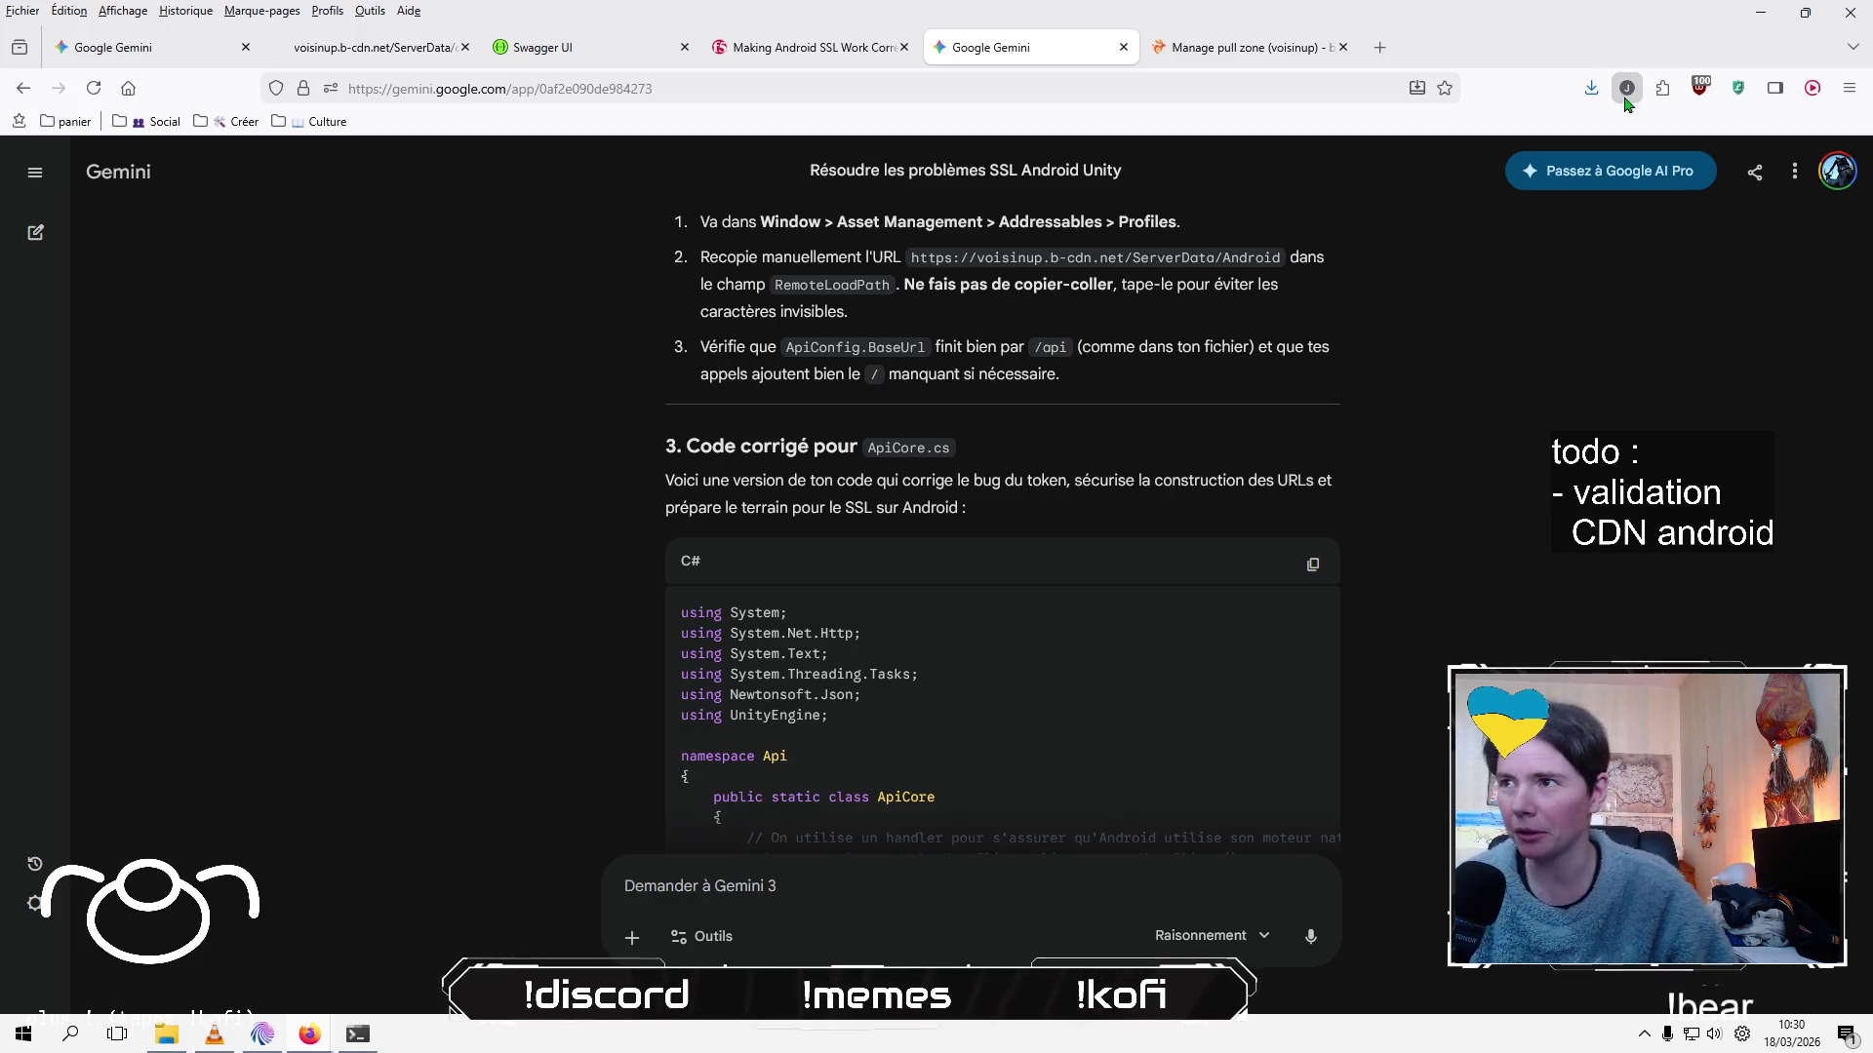
left_click(1379, 47)
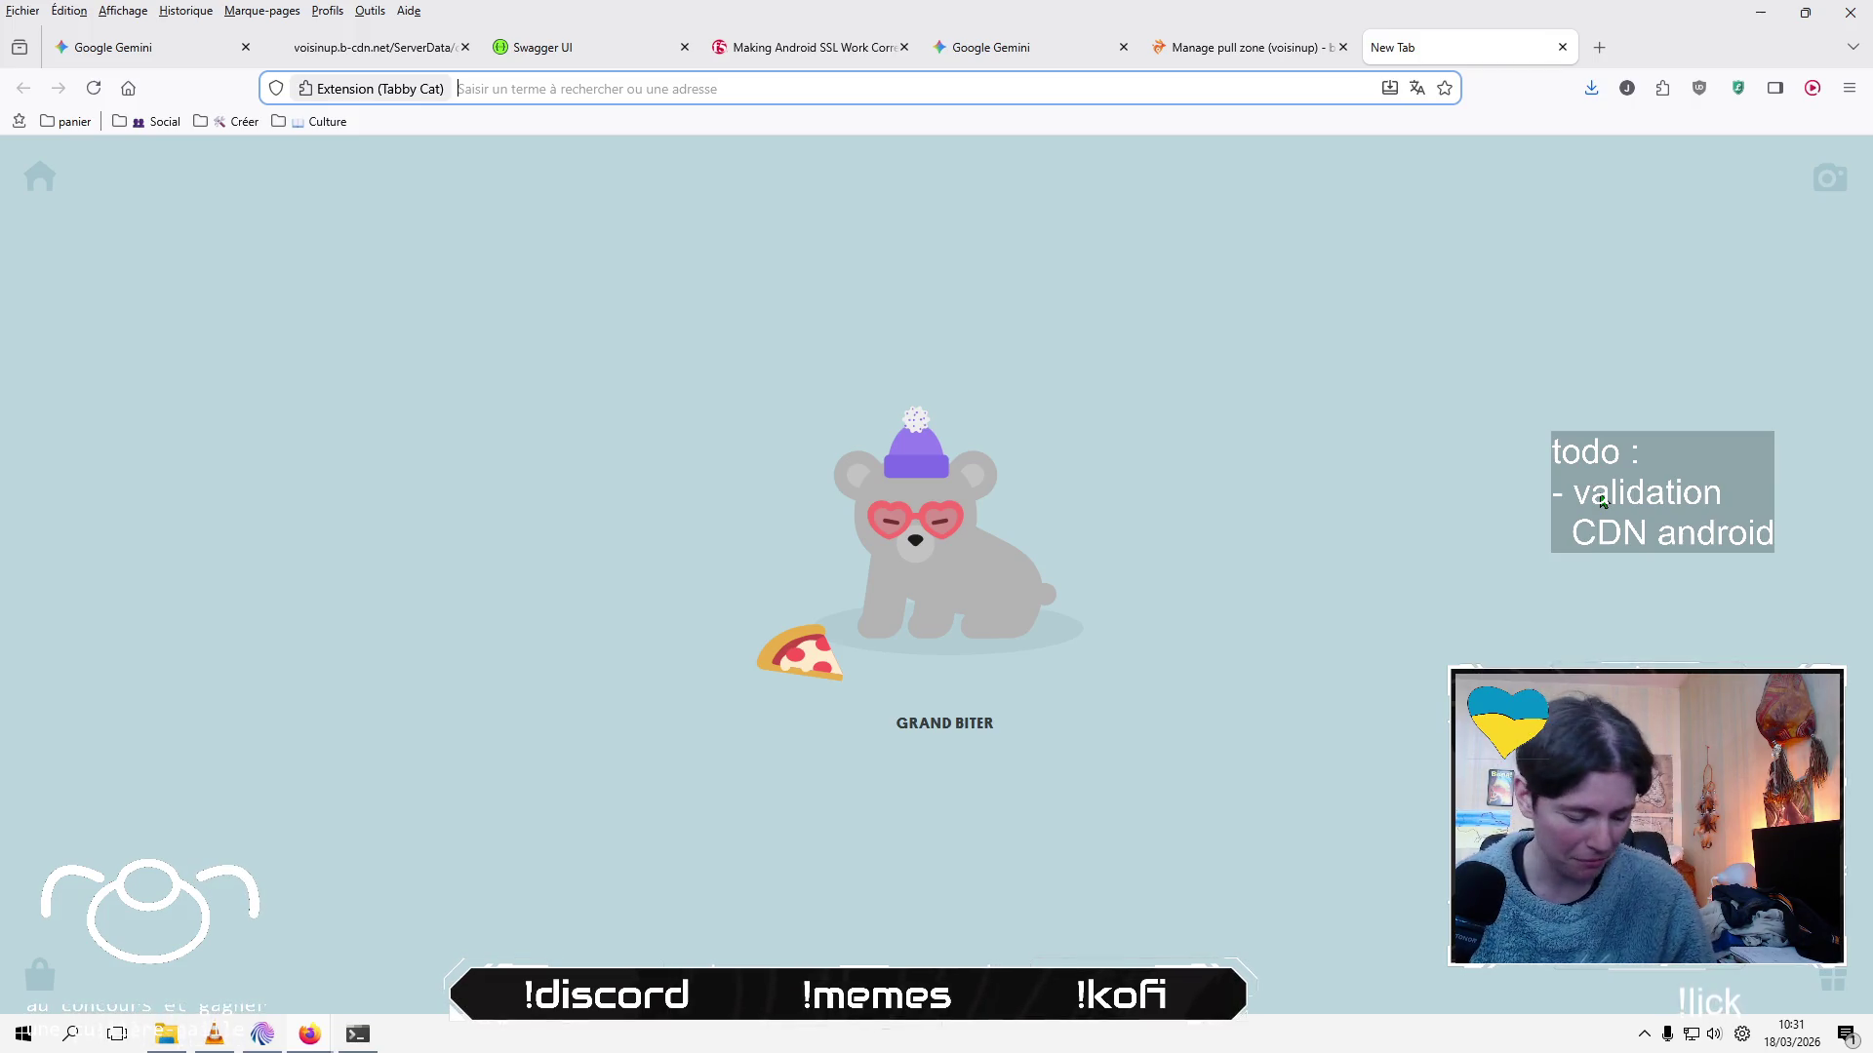
Go to twitch.tv and open a followed developer's live channel from the expanded list
left_click(1231, 523)
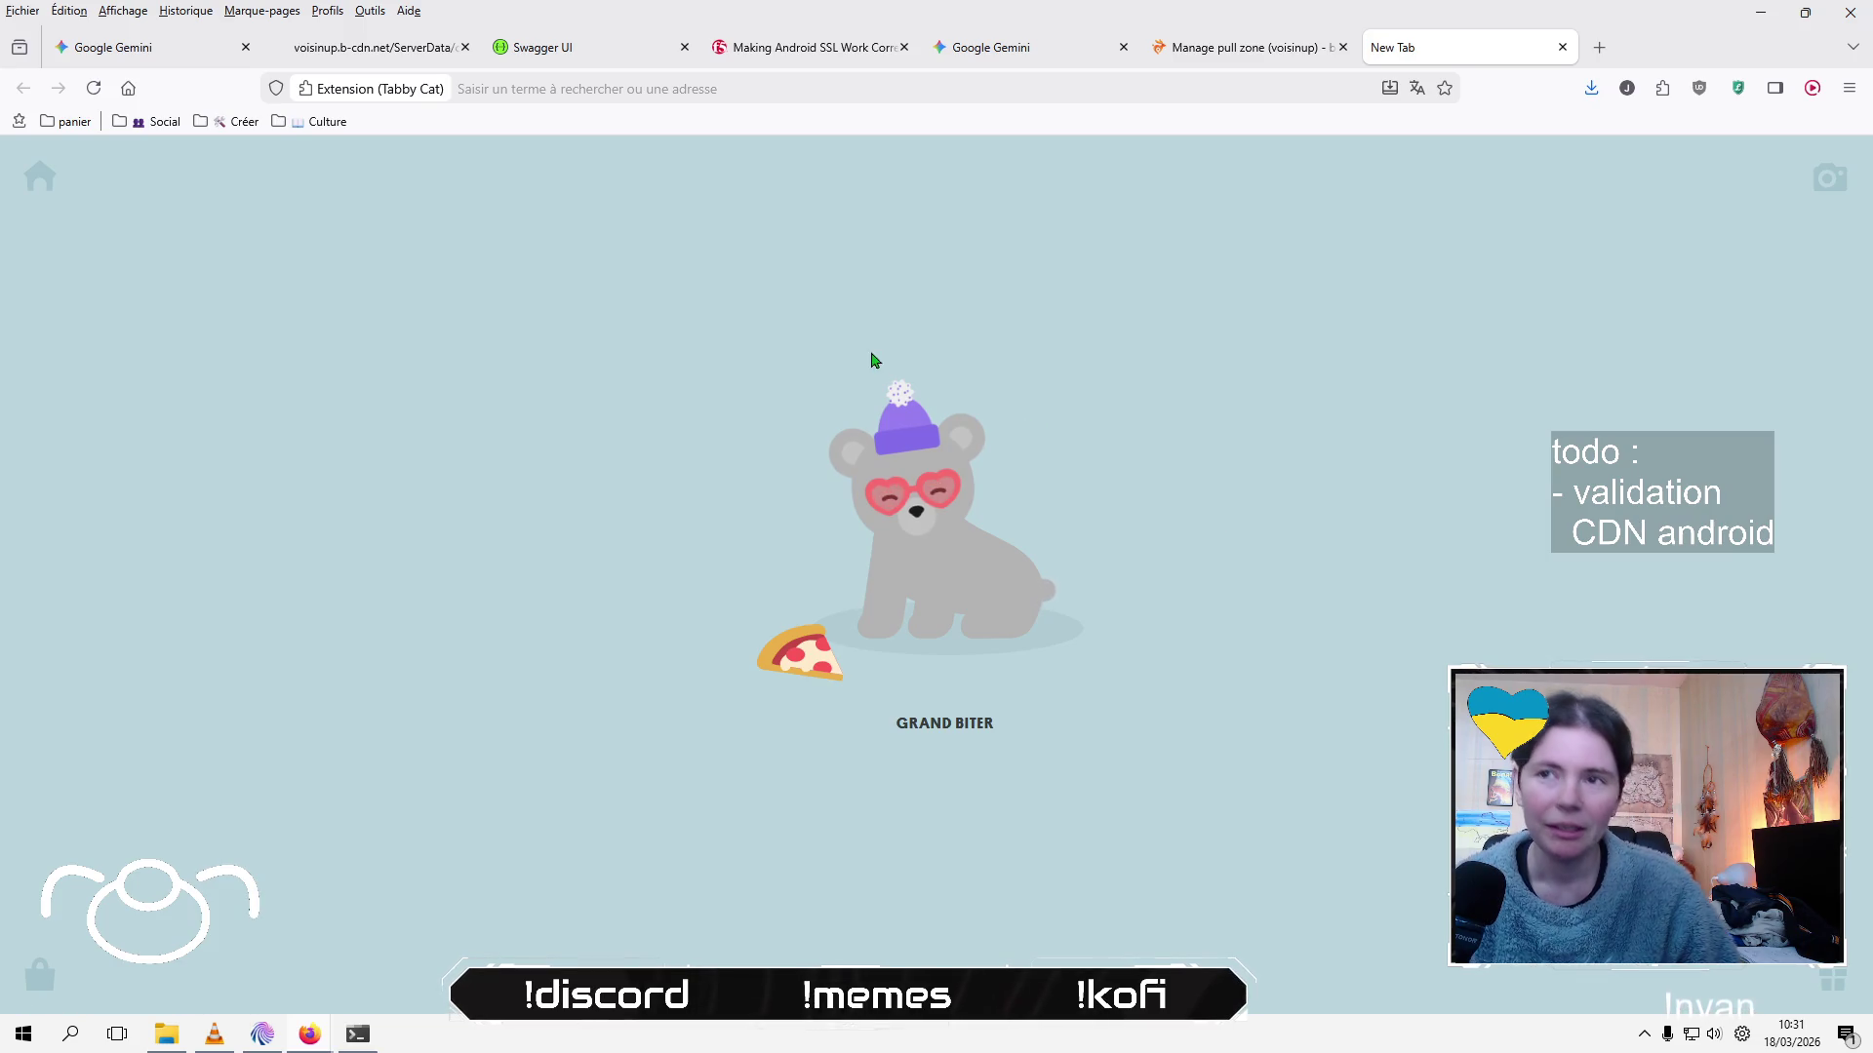
left_click(790, 88)
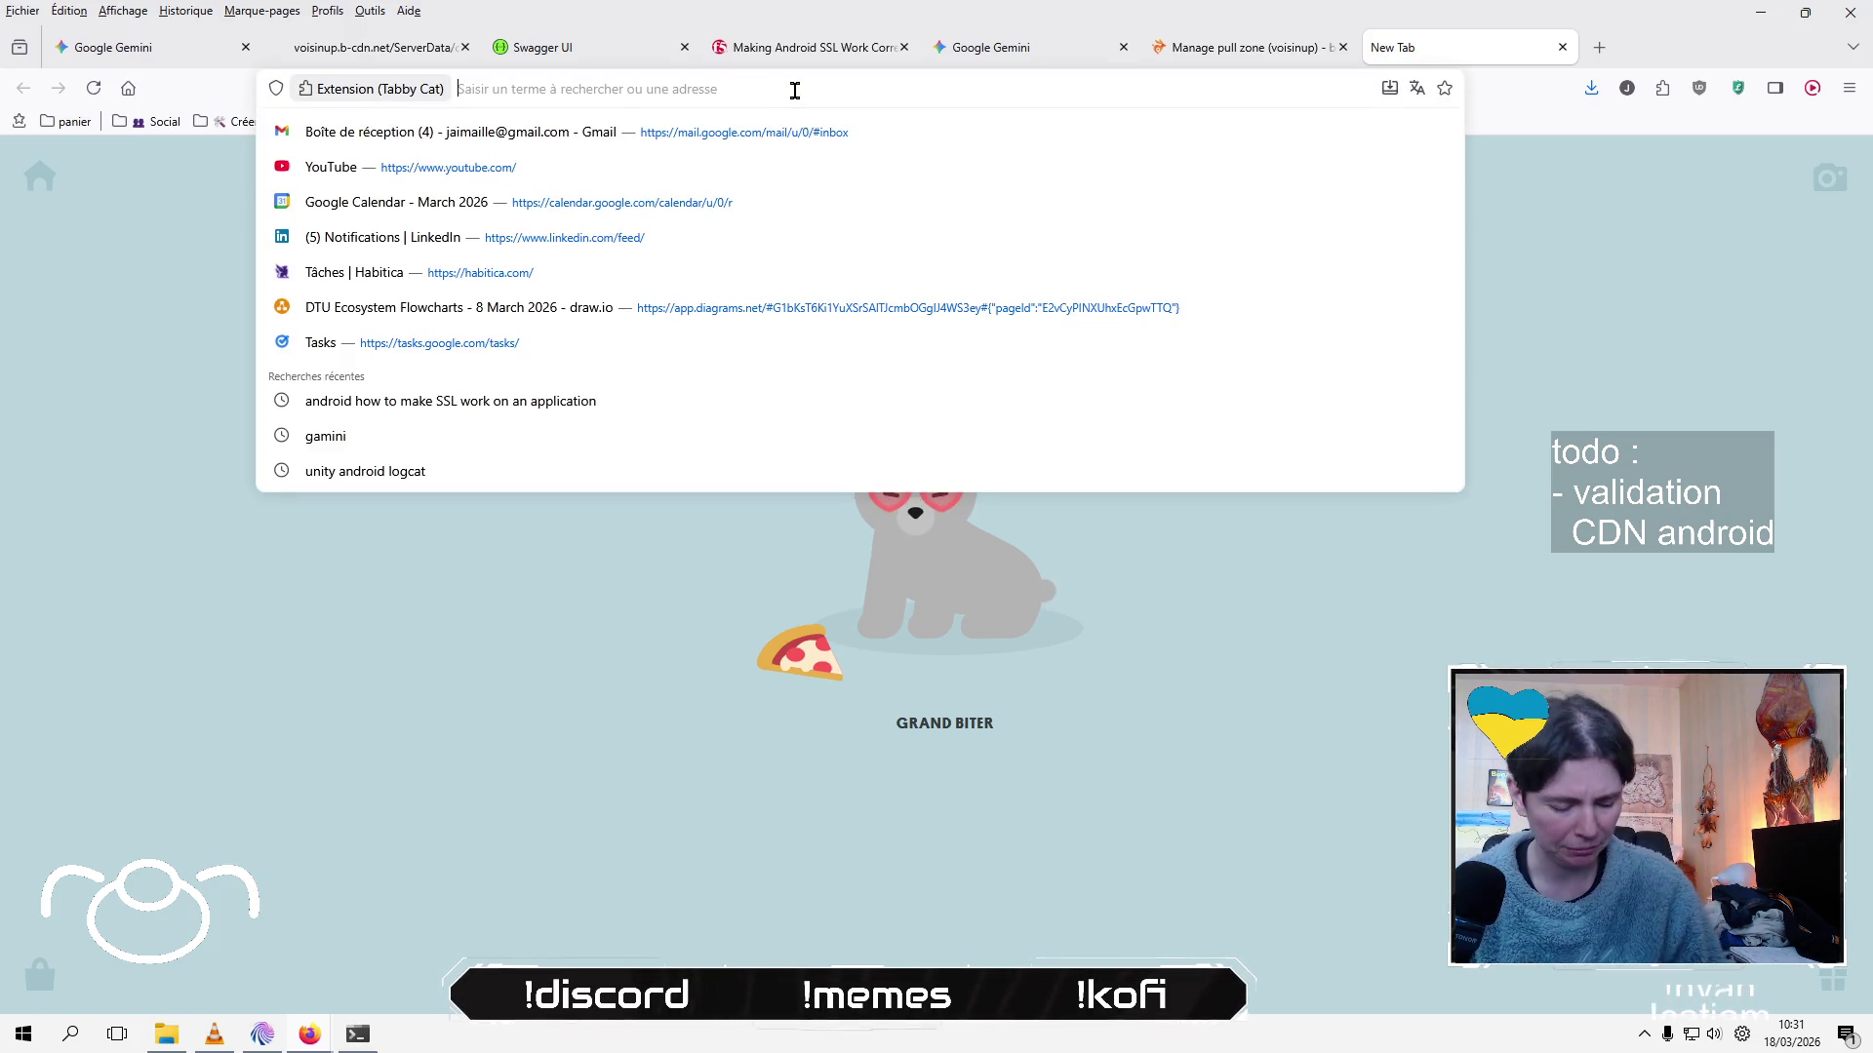
type("twi")
key("Return")
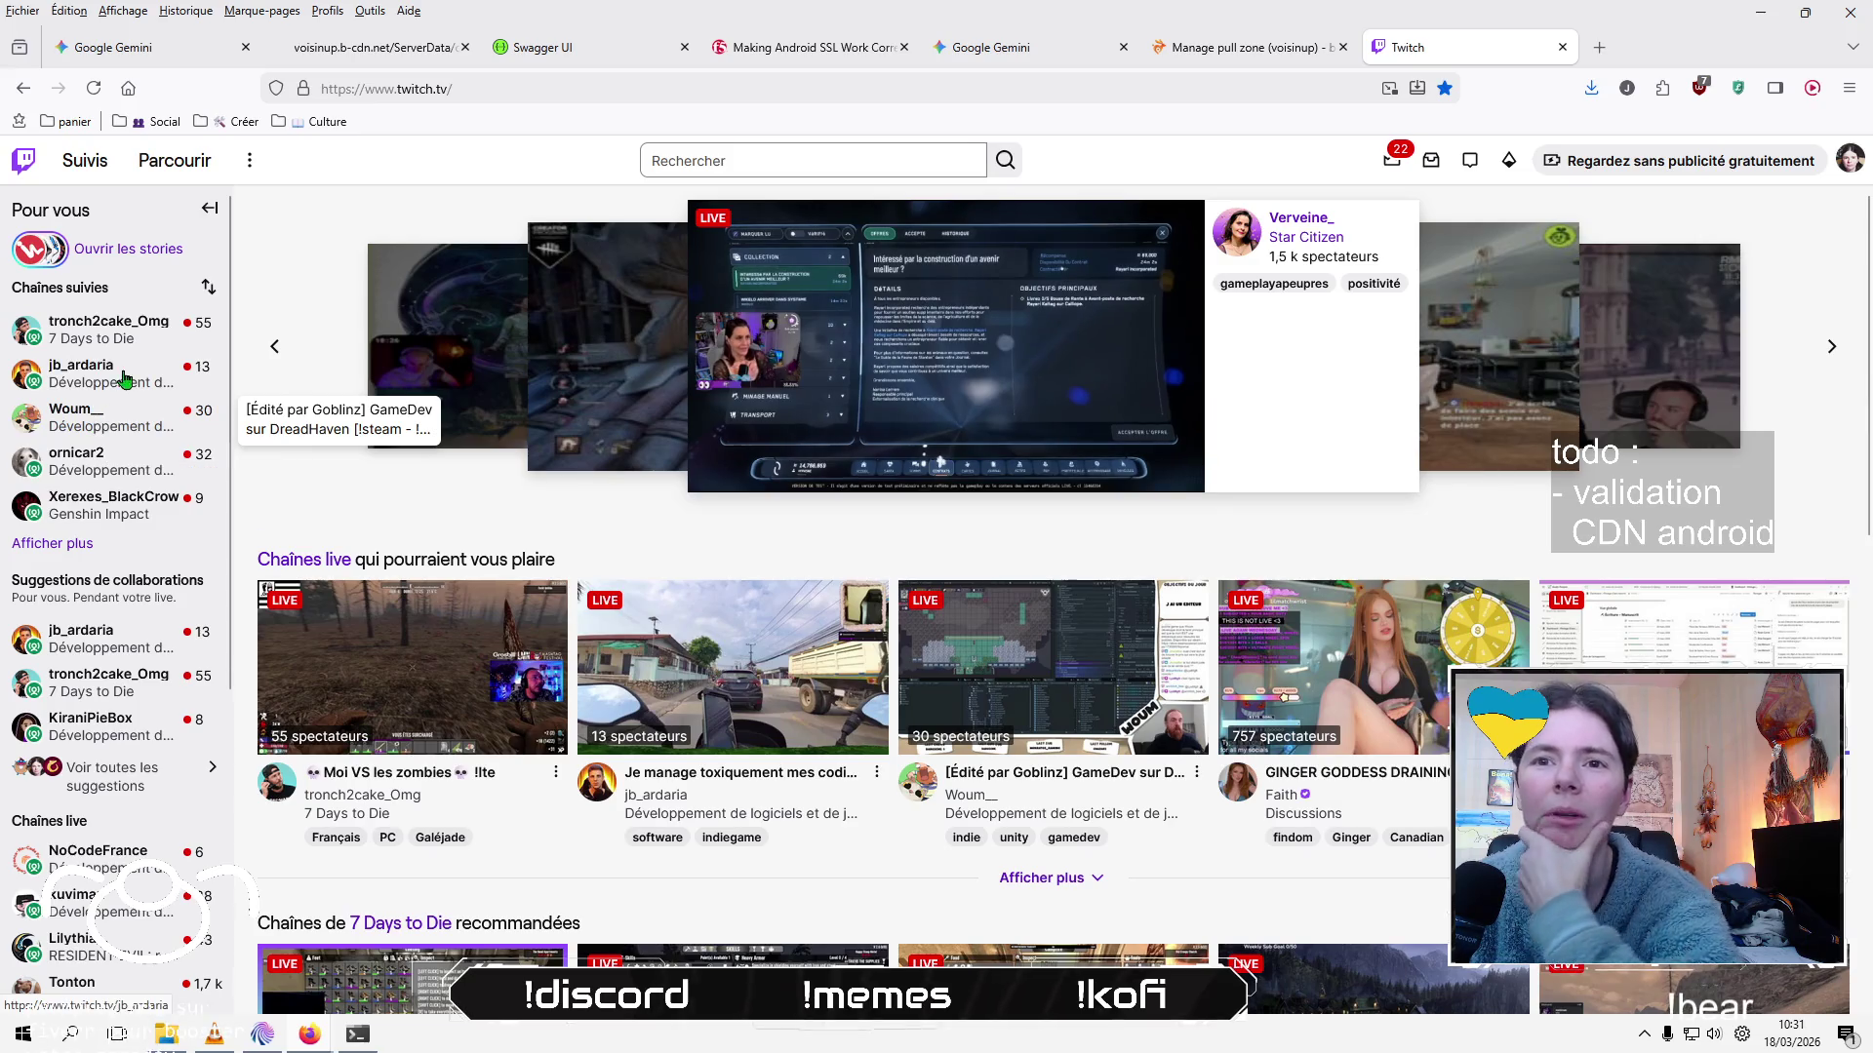
left_click(78, 541)
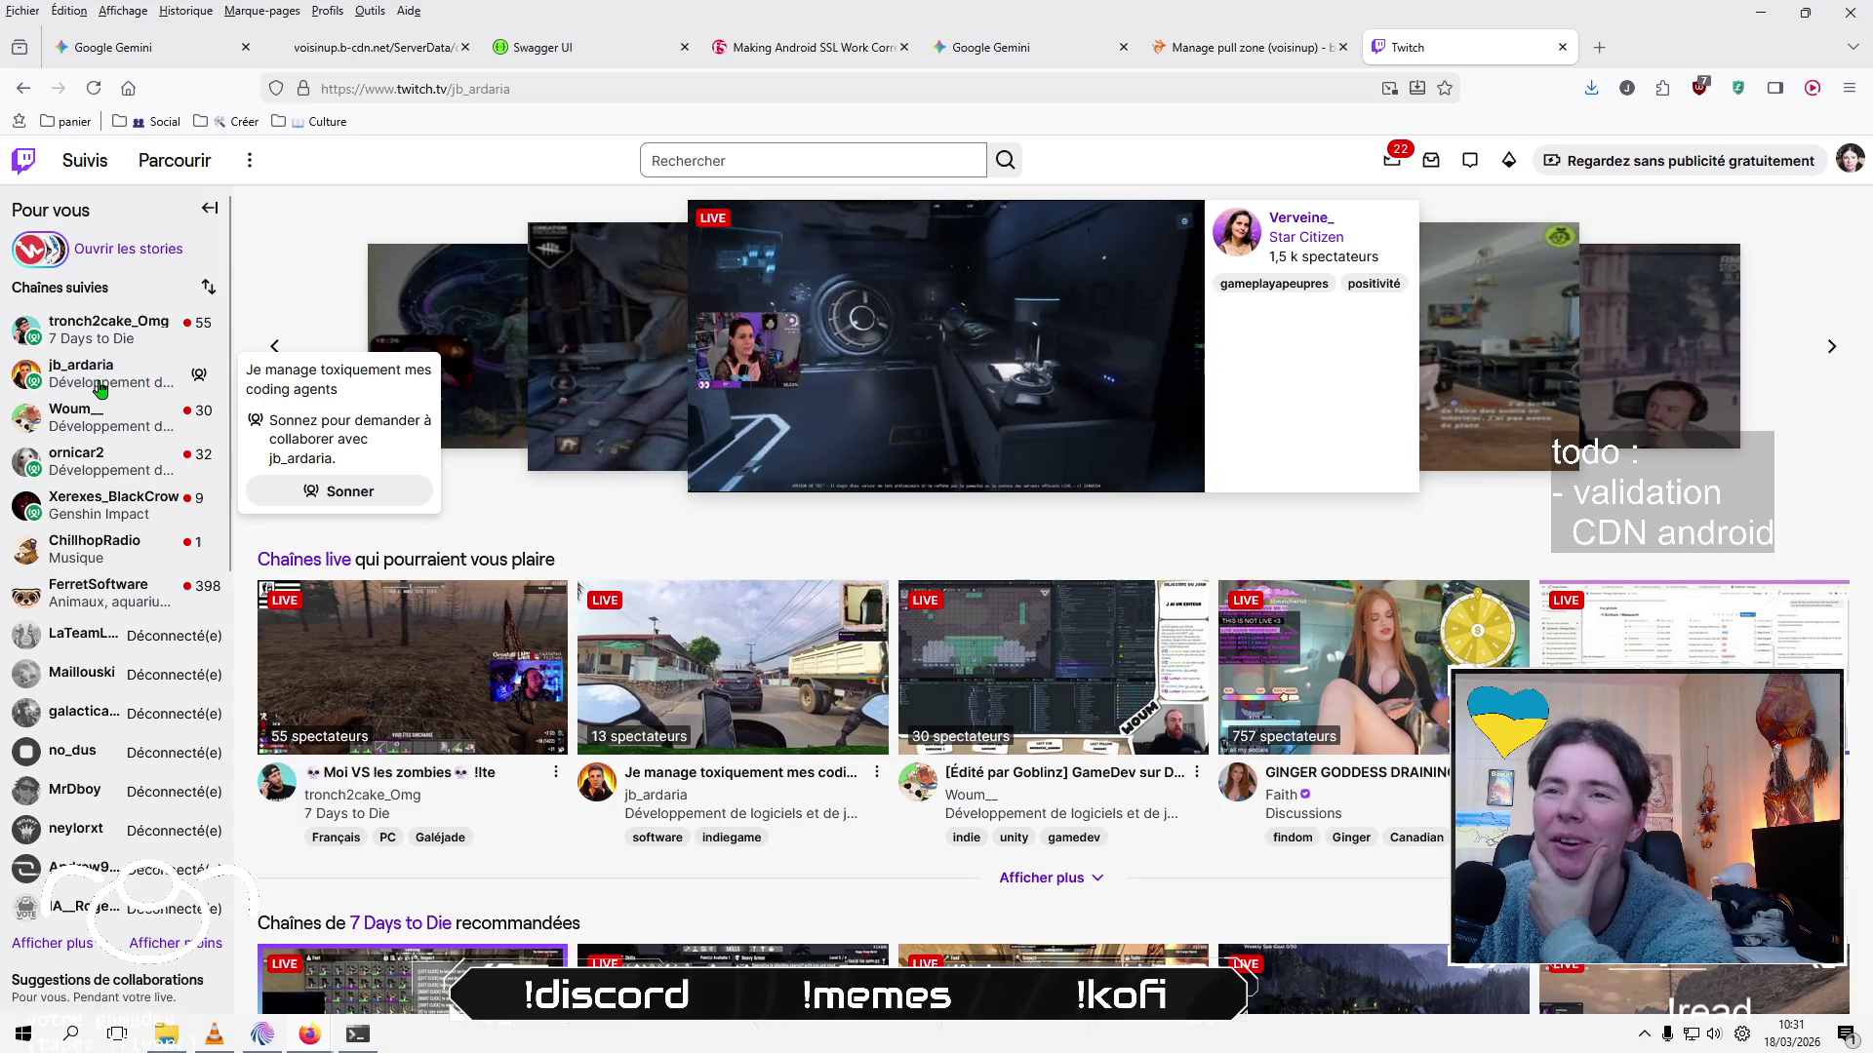
left_click(100, 389)
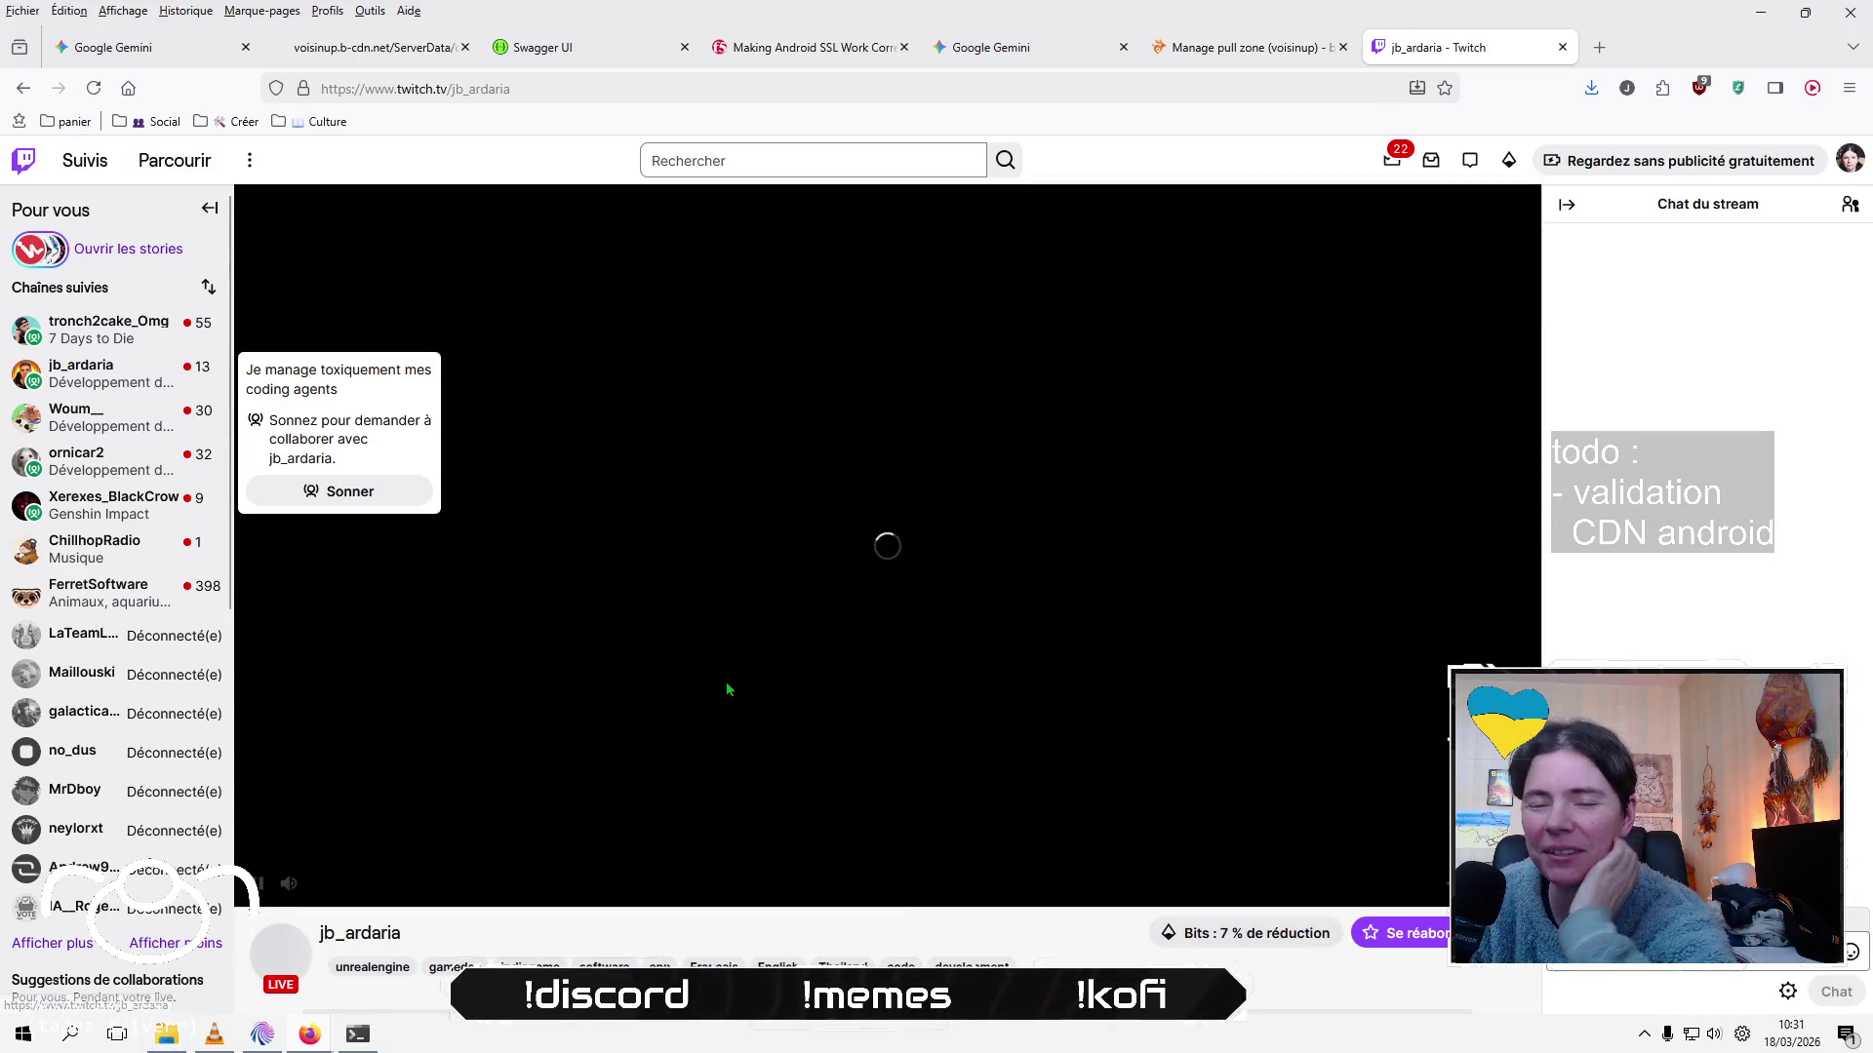